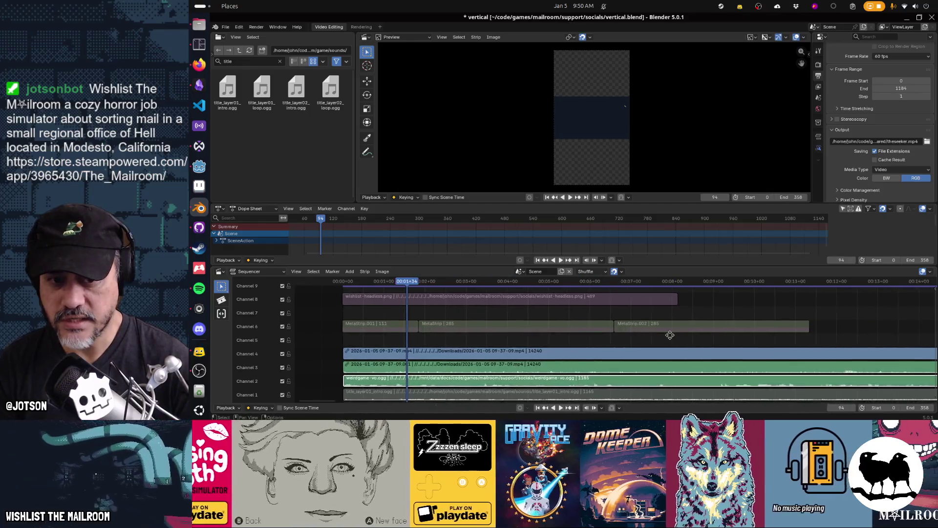
Select the channel 3–4 gameplay movie and sound strips and scrub back to the edit's start.
{"action": "middle_click_drag", "start_coordinate": [641, 335], "coordinate": [469, 337]}
{"action": "left_click", "coordinate": [468, 337]}
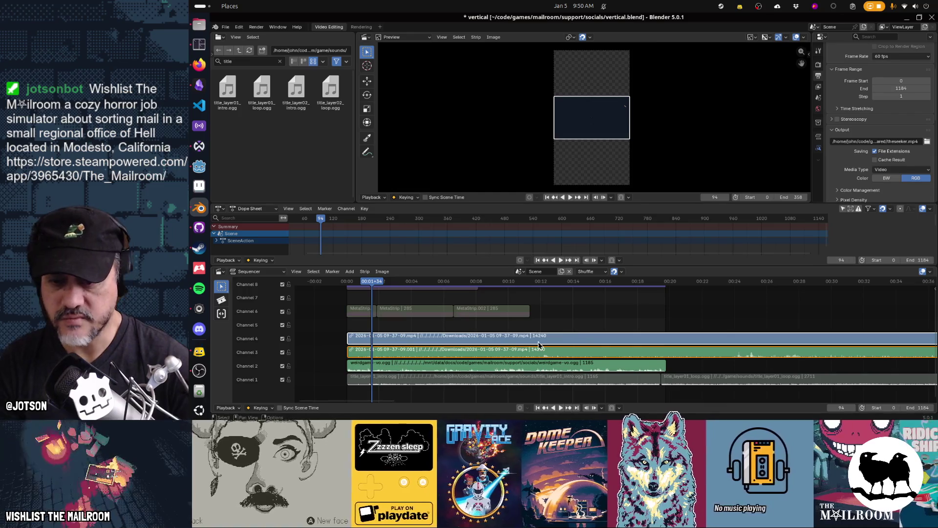
{"action": "left_click", "coordinate": [346, 330]}
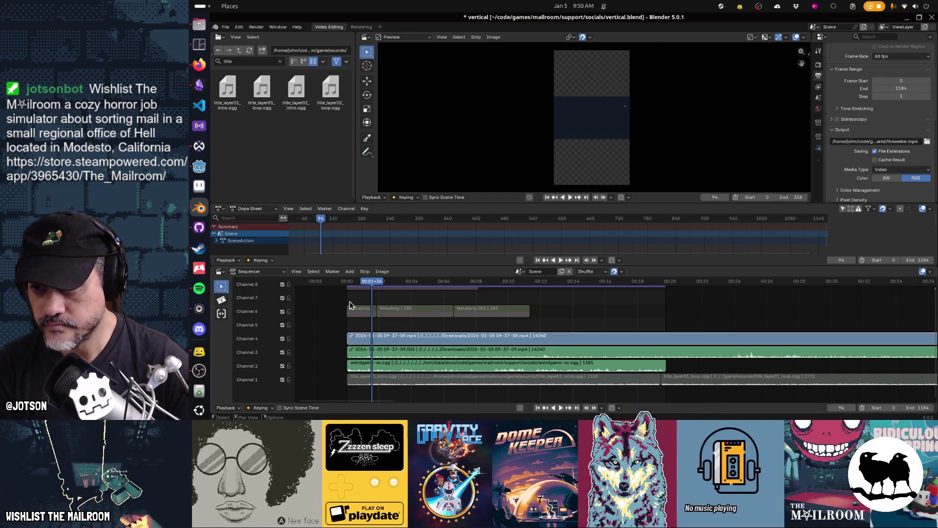
{"action": "left_click_drag", "start_coordinate": [362, 287], "coordinate": [341, 290]}
{"action": "key", "text": "space"}
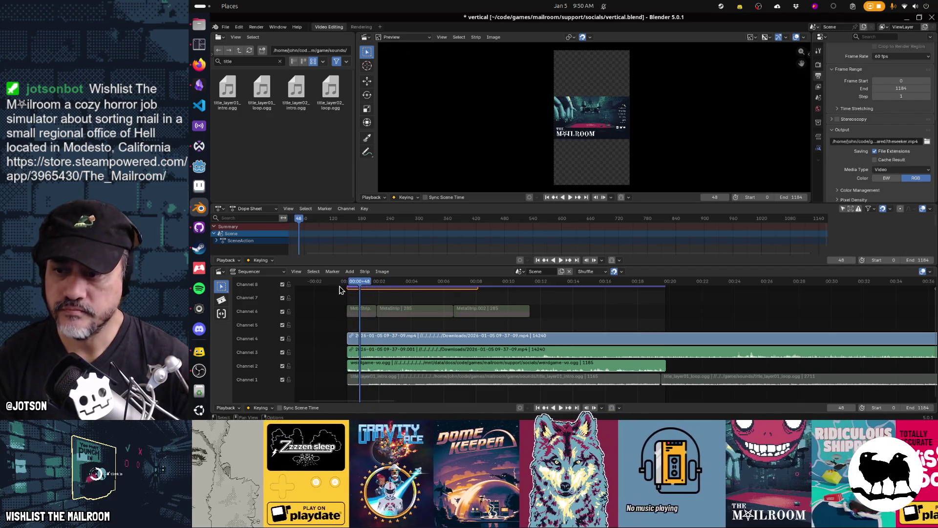
{"action": "left_click", "coordinate": [379, 337]}
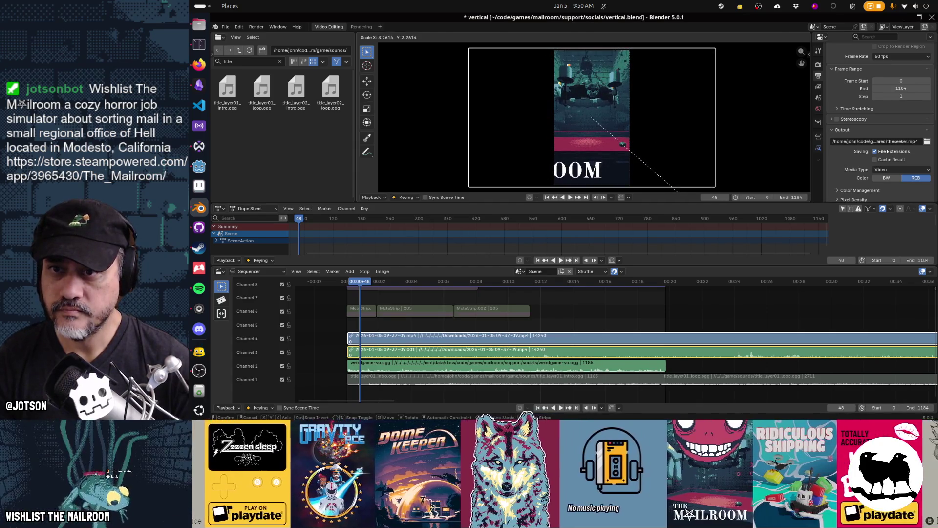
{"action": "key", "text": "Return"}
Play the edit through, return the playhead to frame 1, and cancel a slip without shifting footage.
{"action": "key", "text": "space"}
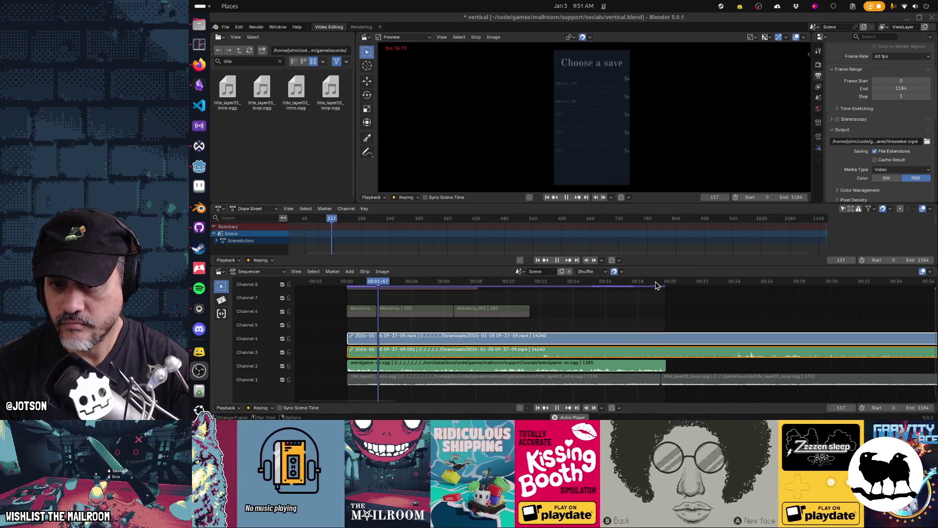
{"action": "left_click", "coordinate": [651, 287]}
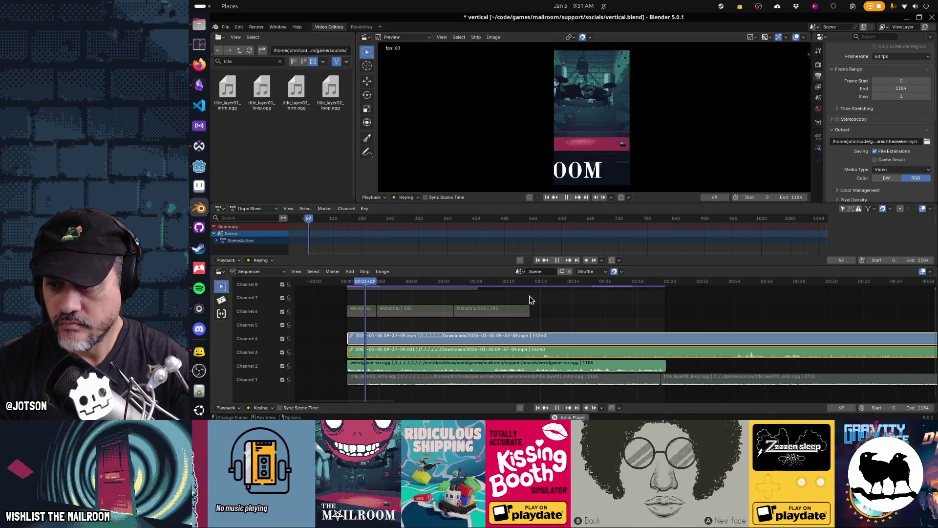
{"action": "key", "text": "space"}
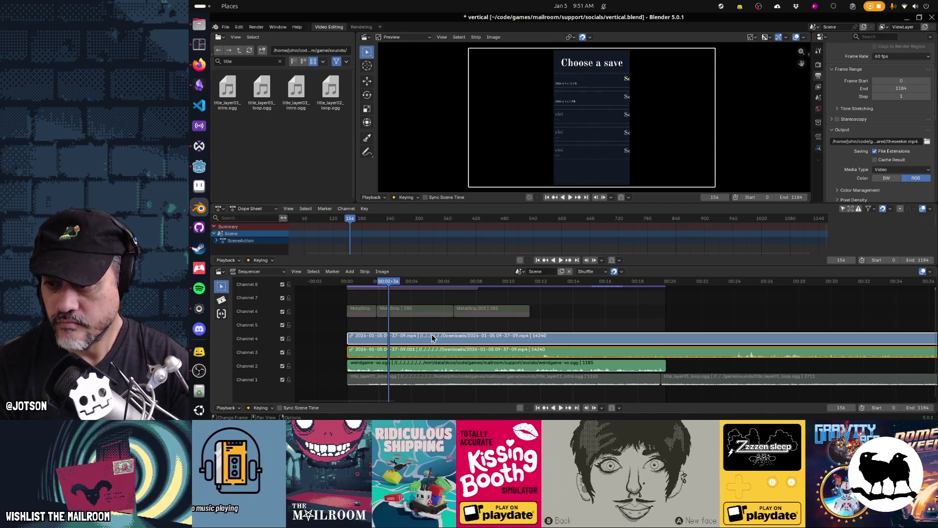
{"action": "key", "text": "space"}
{"action": "left_click_drag", "start_coordinate": [391, 282], "coordinate": [348, 284]}
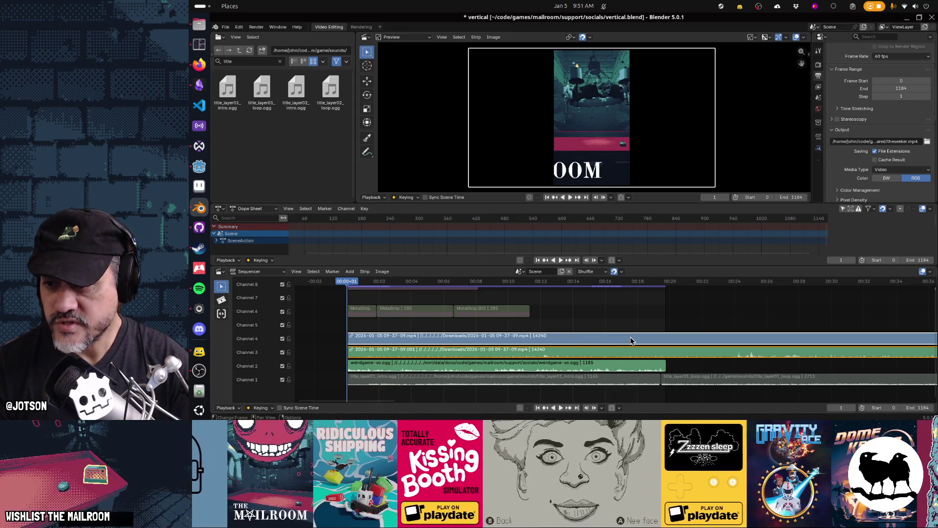
{"action": "key", "text": "s"}
{"action": "left_click", "coordinate": [587, 343]}
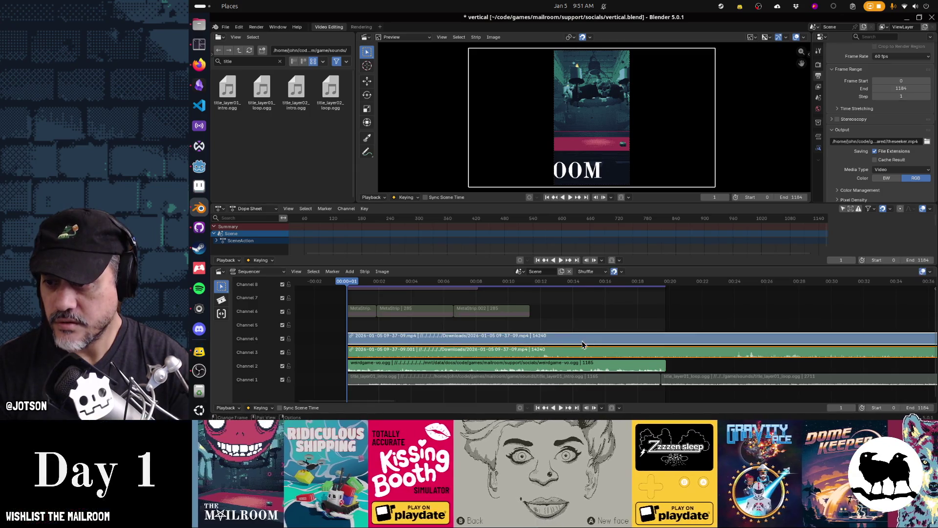
Trim the right ends of the channel 3–4 gameplay movie and sound strips to frame 1185.
{"action": "scroll", "coordinate": [691, 342], "scroll_direction": "down", "scroll_amount": 15}
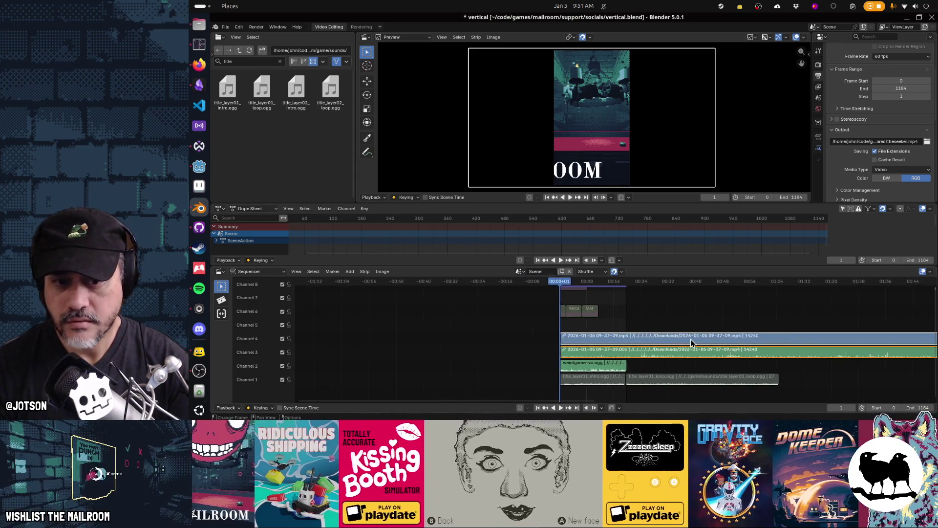
{"action": "left_click_drag", "start_coordinate": [722, 340], "coordinate": [623, 346]}
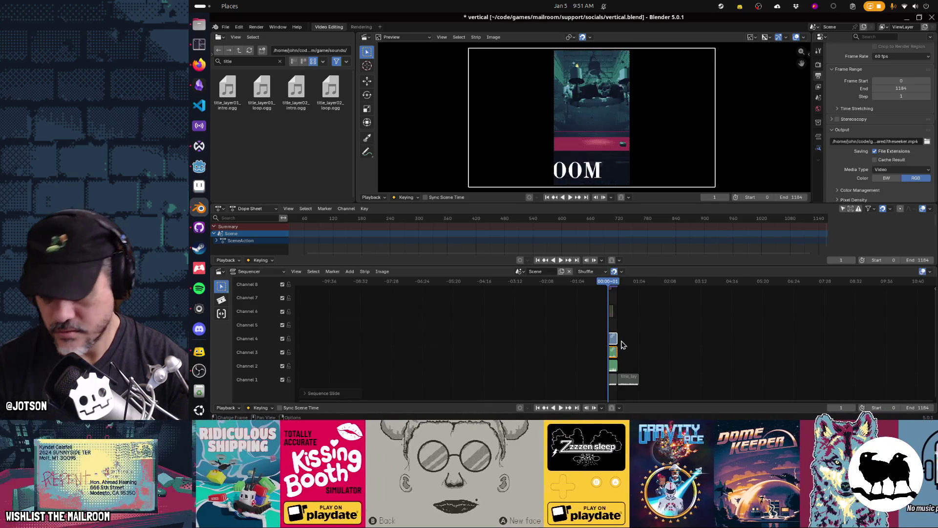
{"action": "key", "text": "Home"}
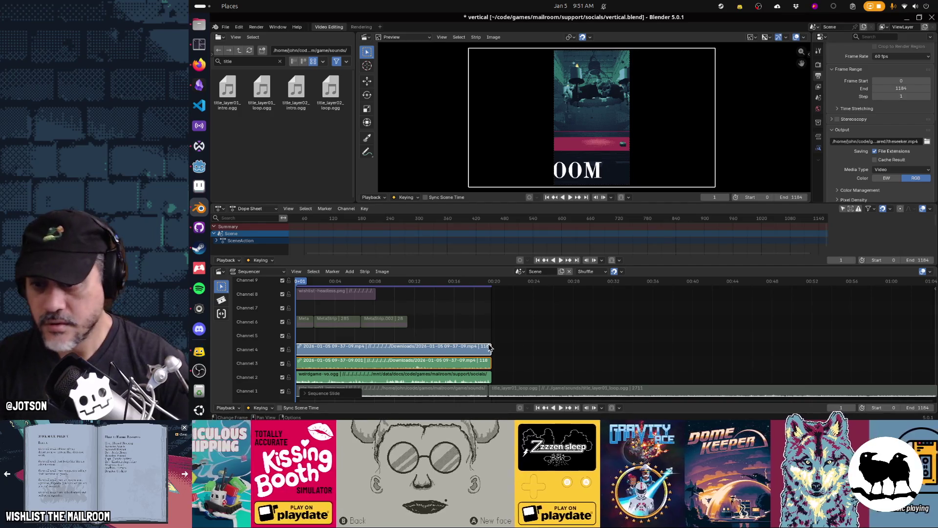
{"action": "middle_click_drag", "start_coordinate": [439, 348], "coordinate": [579, 324]}
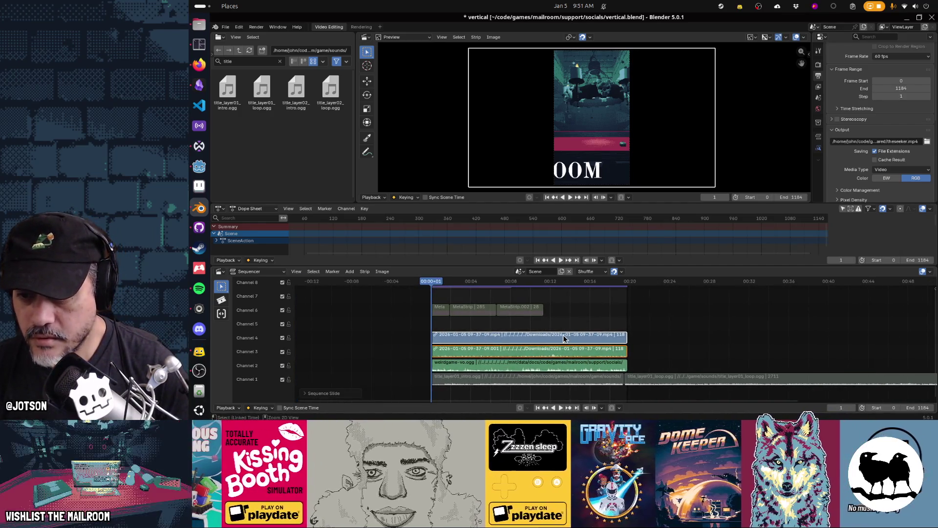
Zoom back in on the strips and begin slipping the gameplay footage.
{"action": "scroll", "coordinate": [616, 337], "scroll_direction": "up", "scroll_amount": 4}
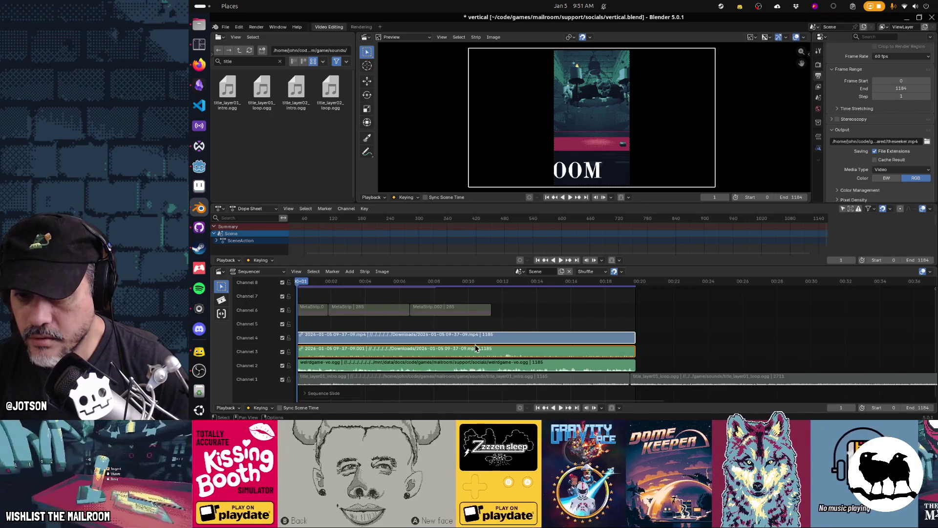
{"action": "scroll", "coordinate": [613, 334], "scroll_direction": "left", "scroll_amount": 3, "text": "ctrl"}
{"action": "scroll", "coordinate": [611, 333], "scroll_direction": "up", "scroll_amount": 2}
{"action": "scroll", "coordinate": [612, 334], "scroll_direction": "up", "scroll_amount": 1}
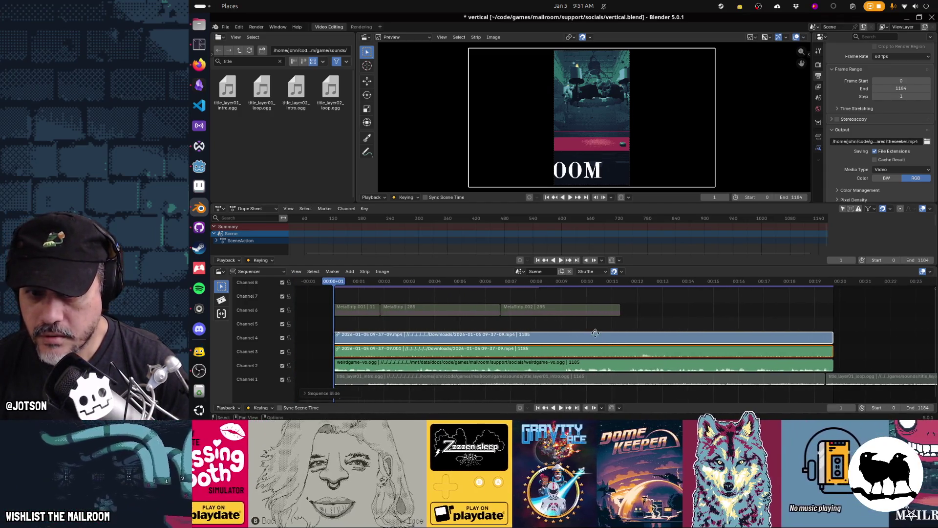
{"action": "scroll", "coordinate": [616, 334], "scroll_direction": "left", "scroll_amount": 1, "text": "ctrl"}
{"action": "key", "text": "s"}
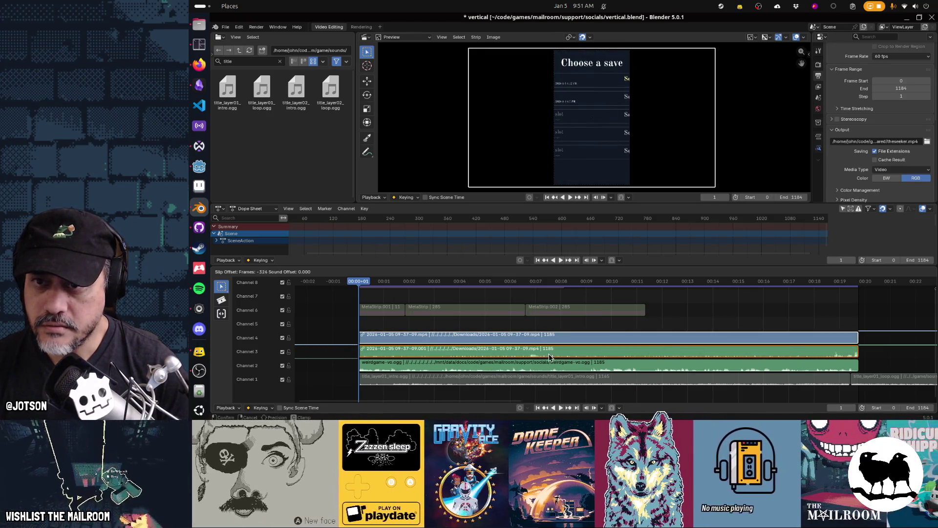
Slip the gameplay footage to a new section and review playback up to frame 546.
{"action": "left_click", "coordinate": [579, 344]}
{"action": "key", "text": "s"}
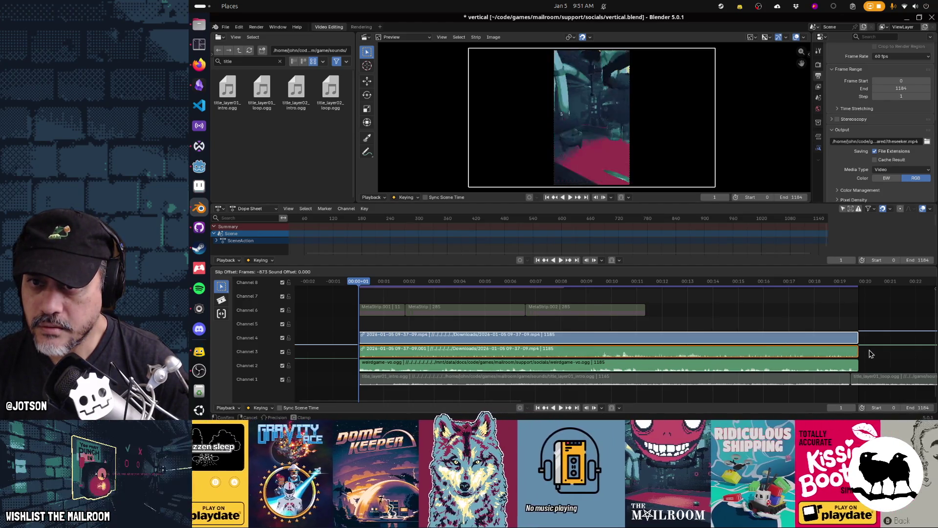
{"action": "left_click", "coordinate": [855, 325]}
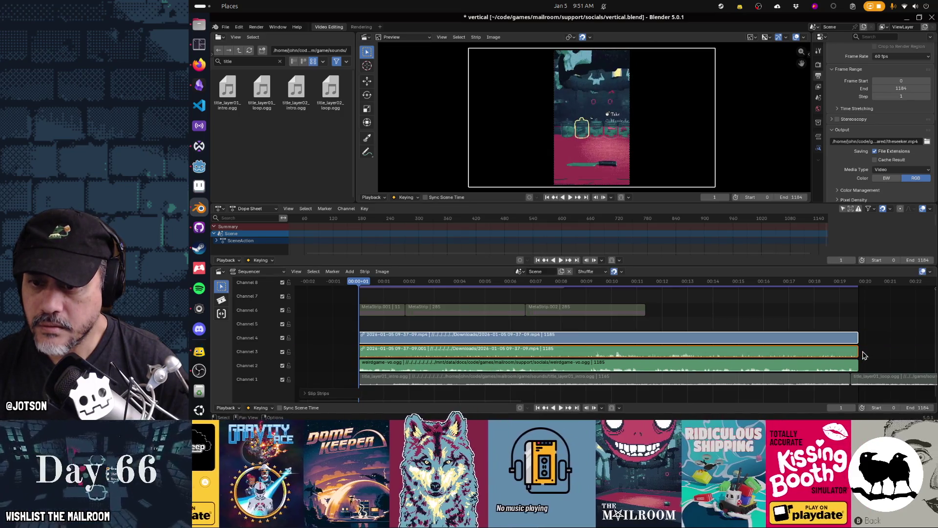
{"action": "key", "text": "space"}
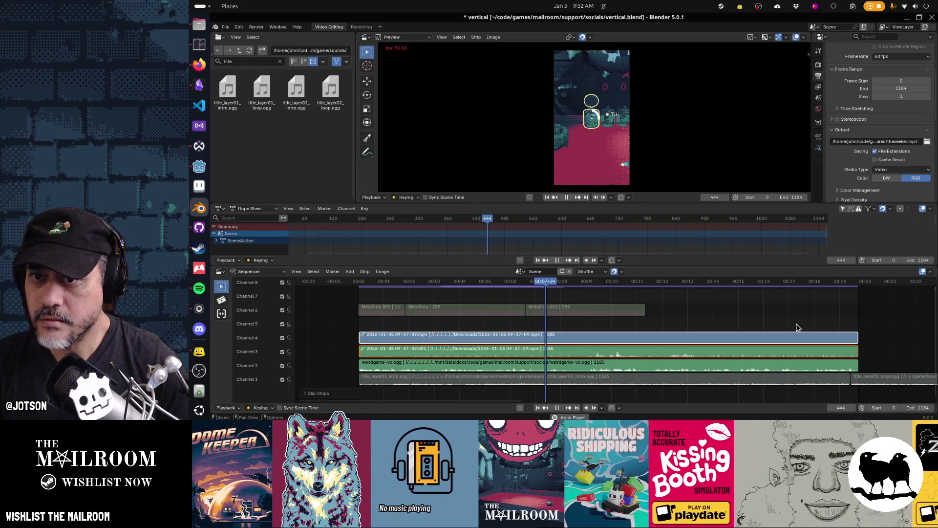
{"action": "key", "text": "space"}
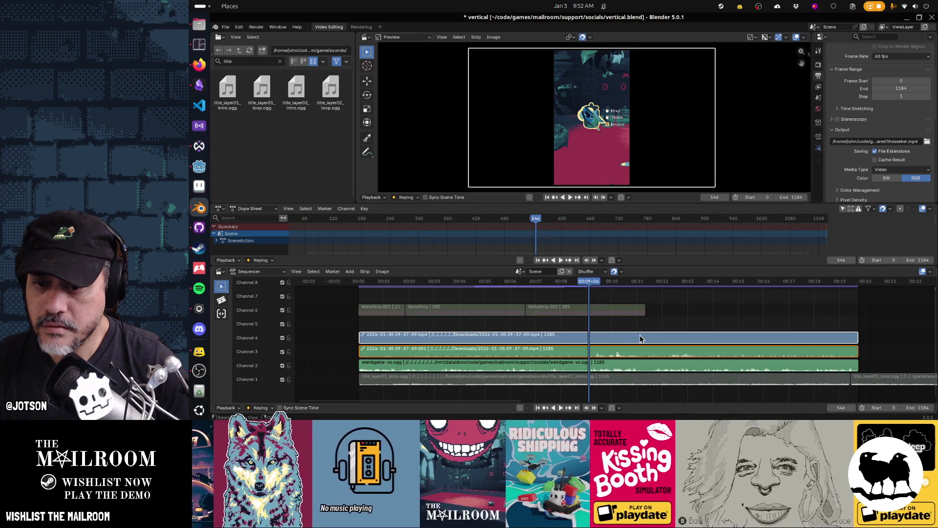
Slip the channel 3–4 footage twice more, reviewing each new offset in playback.
{"action": "key", "text": "s"}
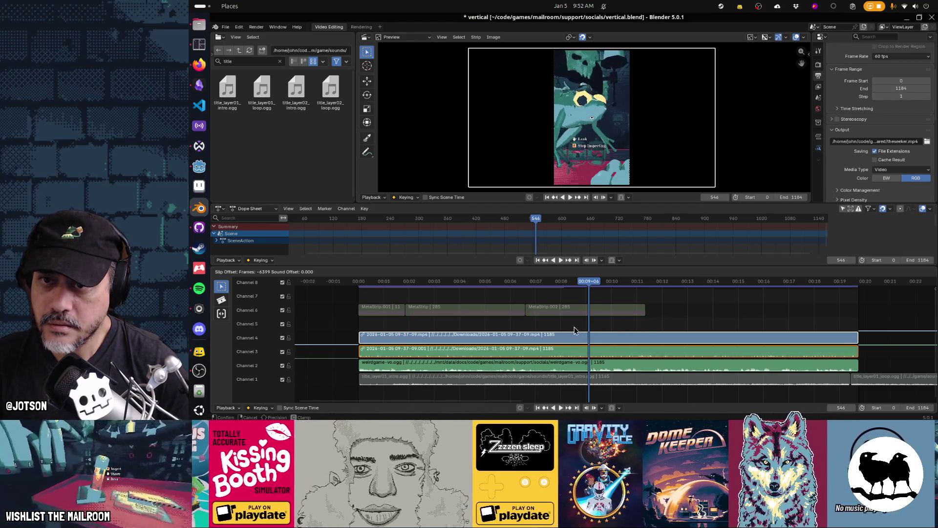
{"action": "left_click", "coordinate": [608, 333]}
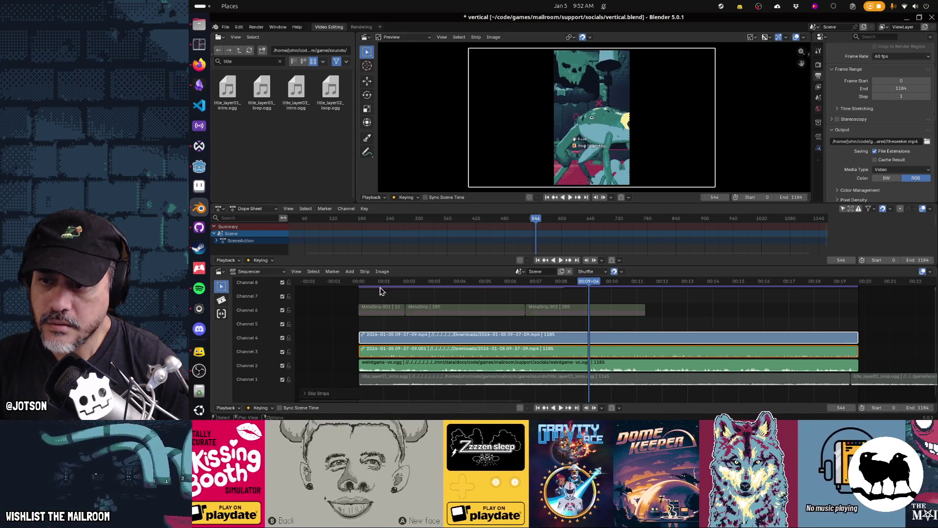
{"action": "left_click", "coordinate": [368, 282]}
{"action": "key", "text": "space"}
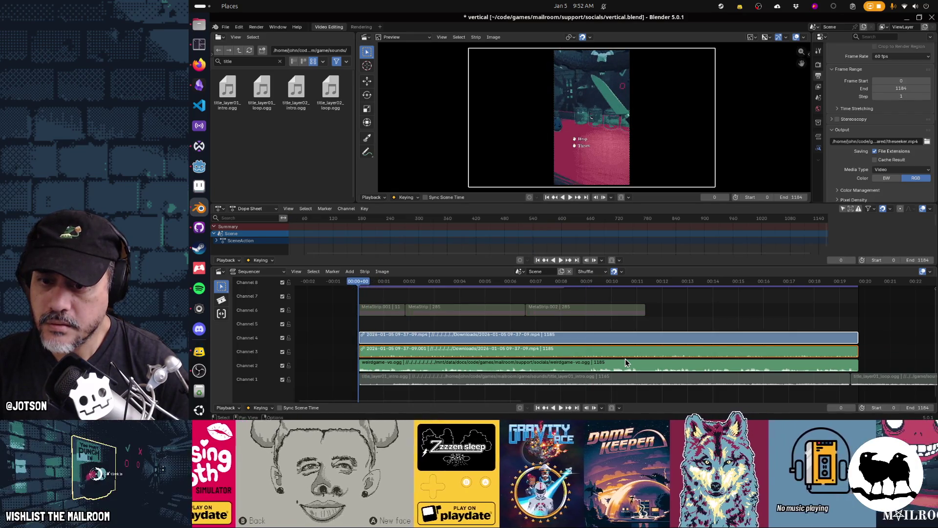
{"action": "key", "text": "s"}
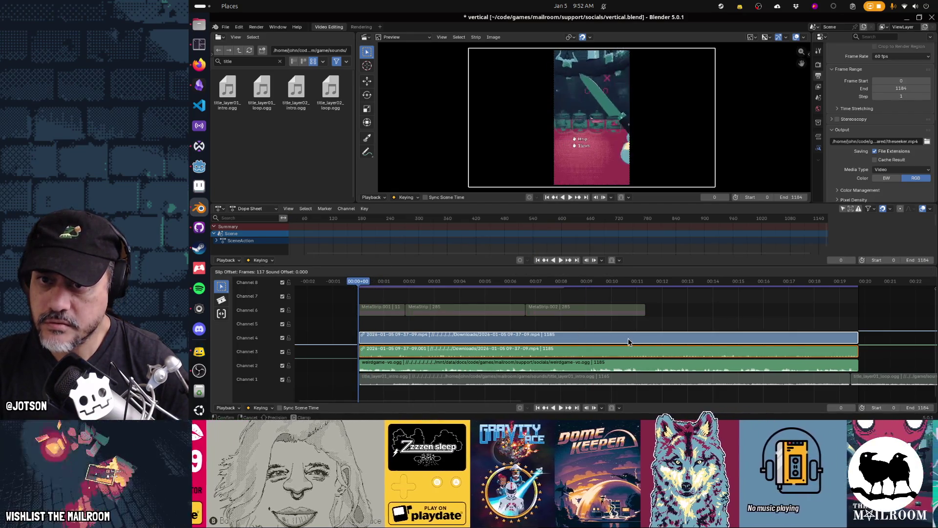
{"action": "left_click", "coordinate": [605, 341]}
{"action": "key", "text": "space"}
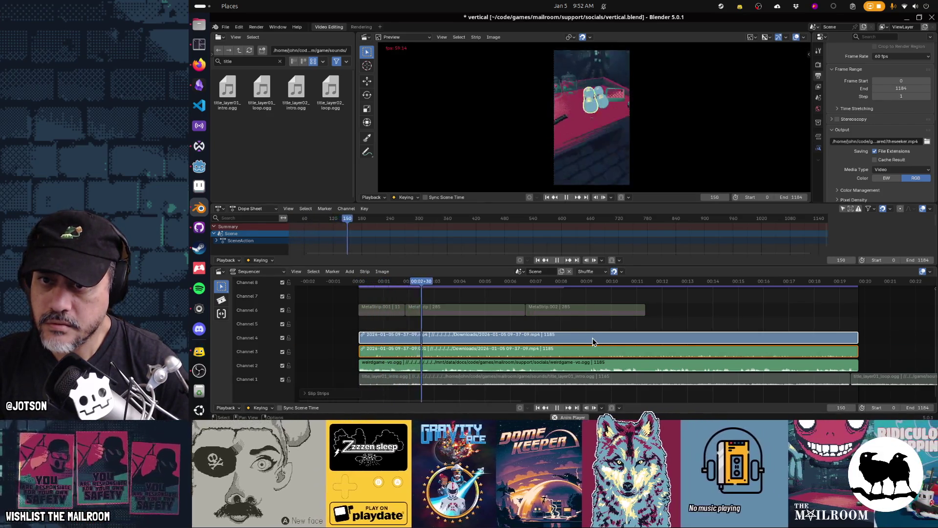
{"action": "key", "text": "space"}
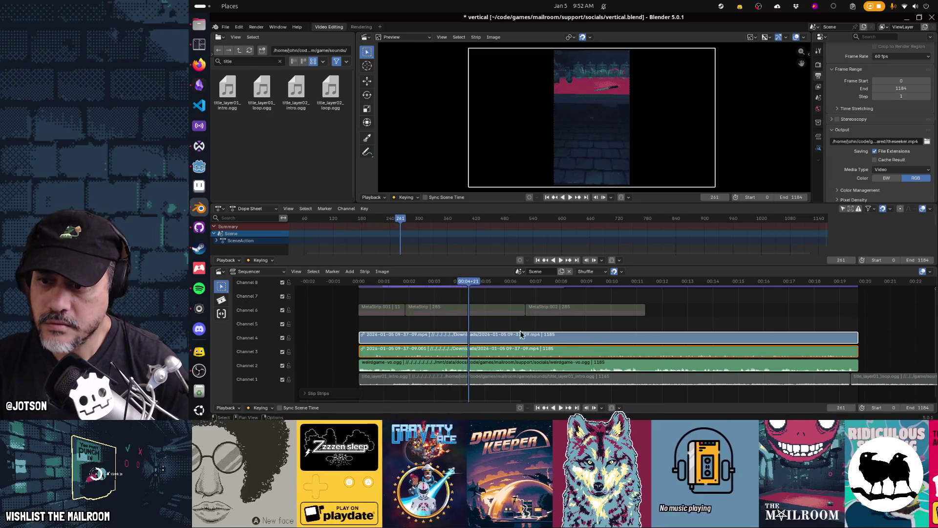
Rewind to the start, apply a final slip, and play back stopping at frame 189.
{"action": "left_click_drag", "start_coordinate": [463, 288], "coordinate": [355, 286]}
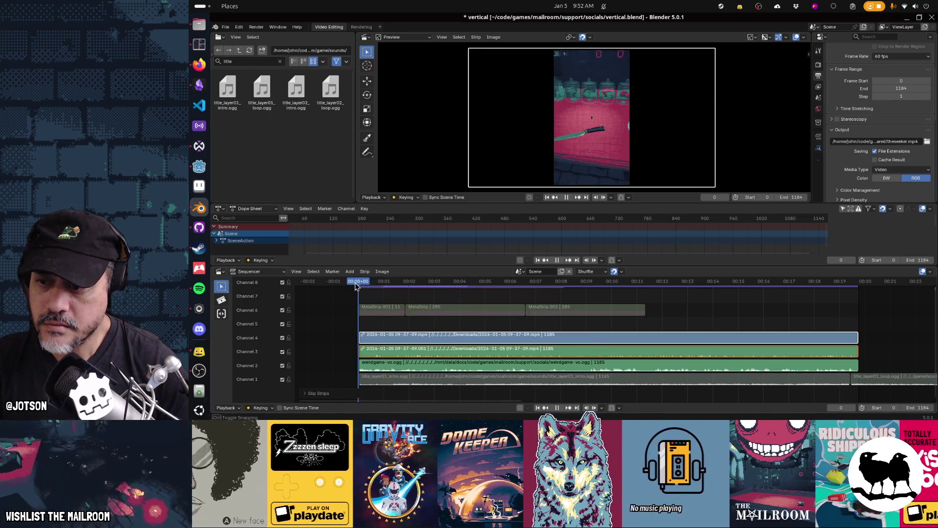
{"action": "key", "text": "s"}
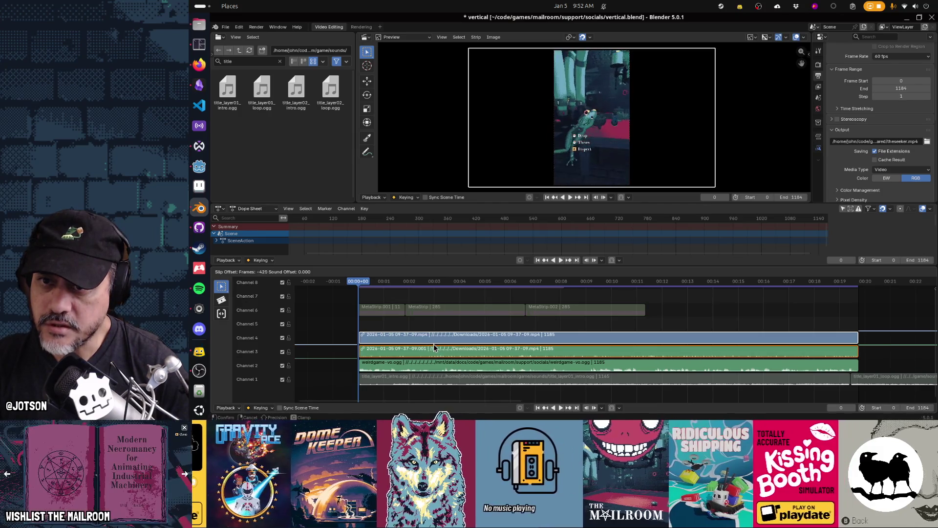
{"action": "left_click", "coordinate": [436, 346]}
{"action": "key", "text": "space"}
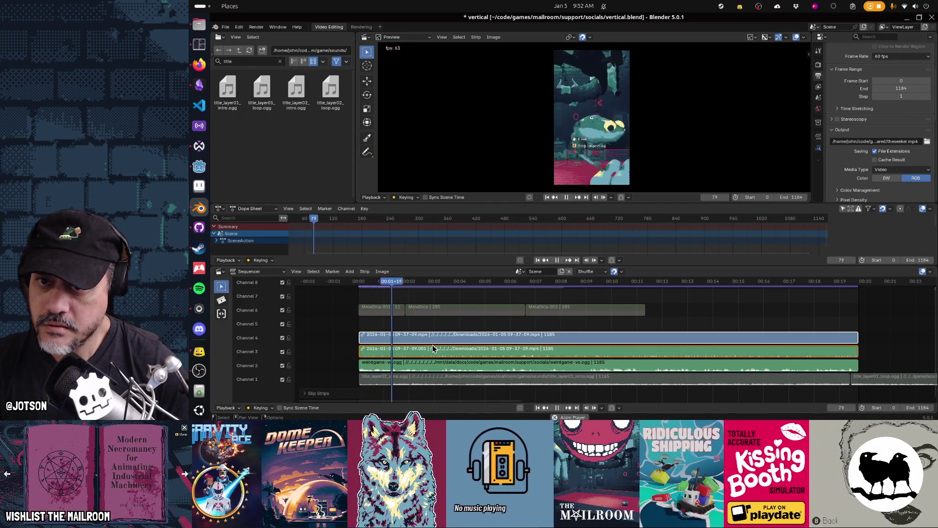
{"action": "key", "text": "space"}
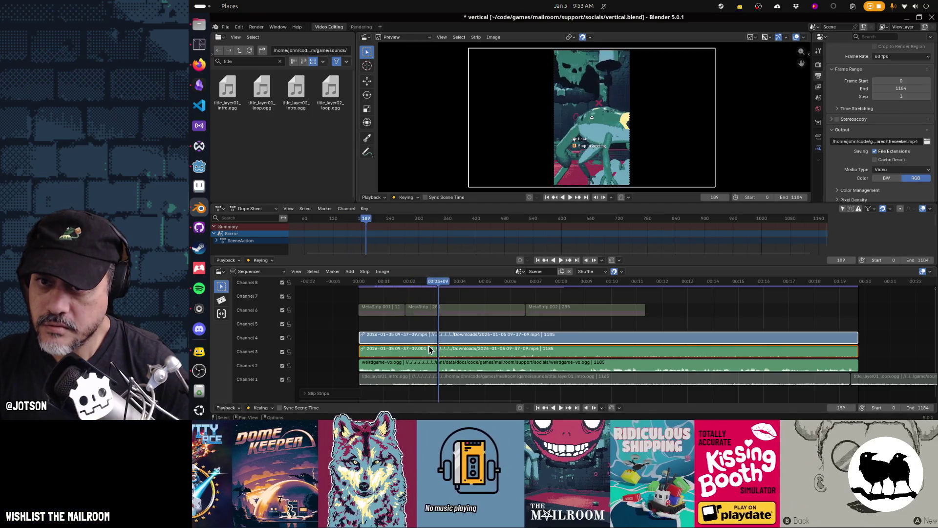
Split the channel 3–4 strips at frame 189 and slip the footage in the right halves.
{"action": "key", "text": "k"}
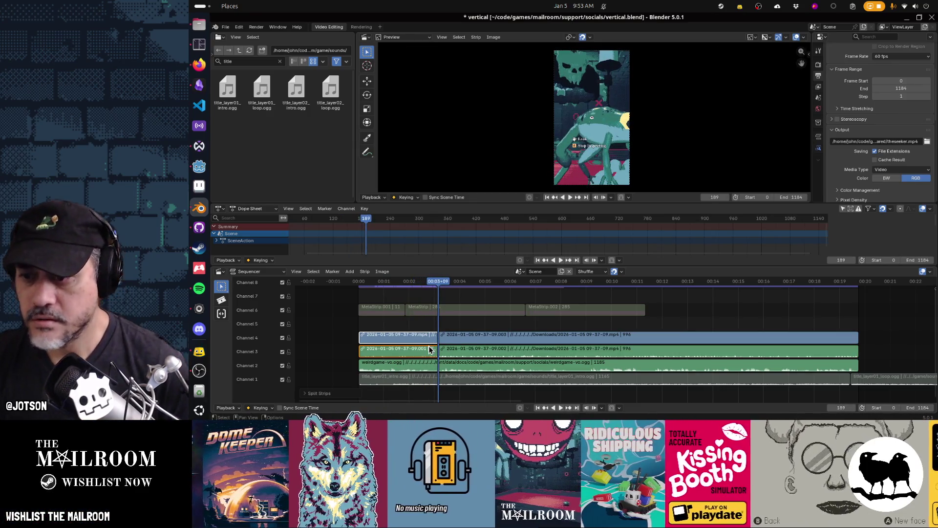
{"action": "left_click", "coordinate": [453, 340]}
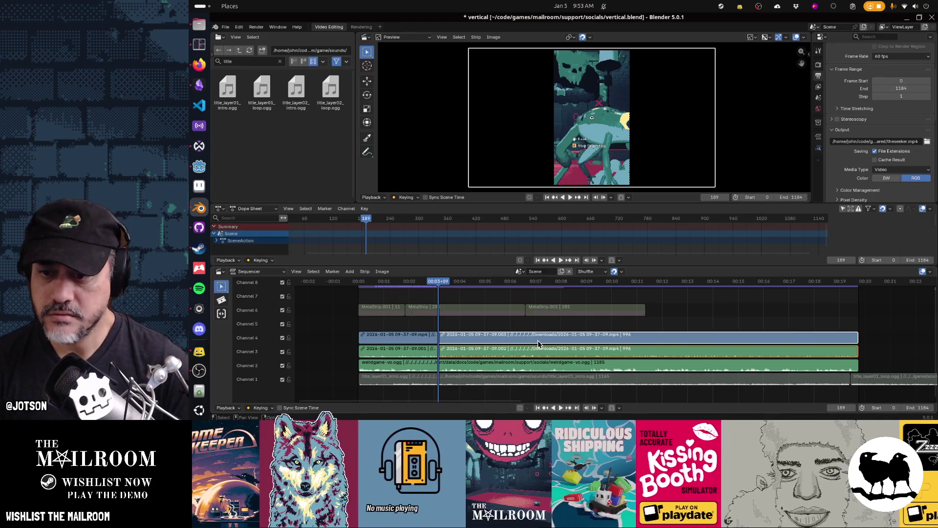
{"action": "key", "text": "s"}
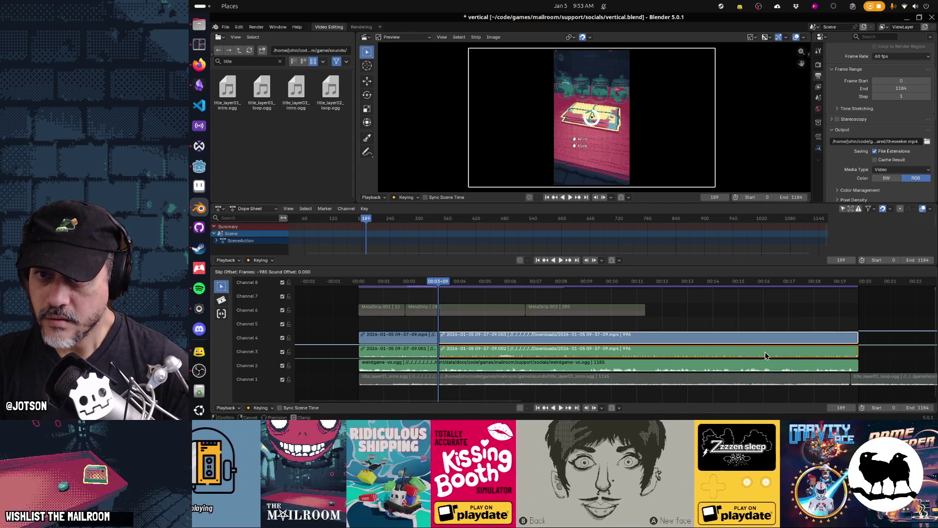
{"action": "left_click", "coordinate": [767, 352]}
{"action": "key", "text": "space"}
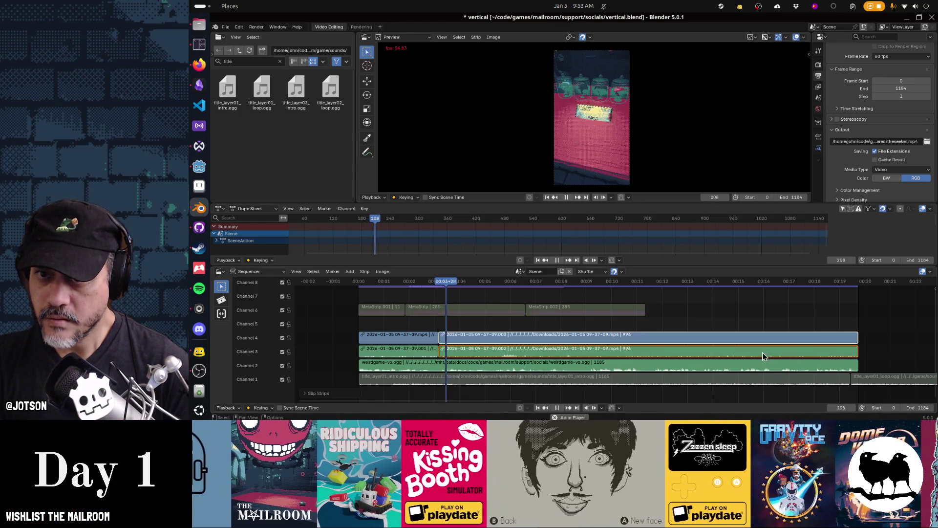
{"action": "key", "text": "space"}
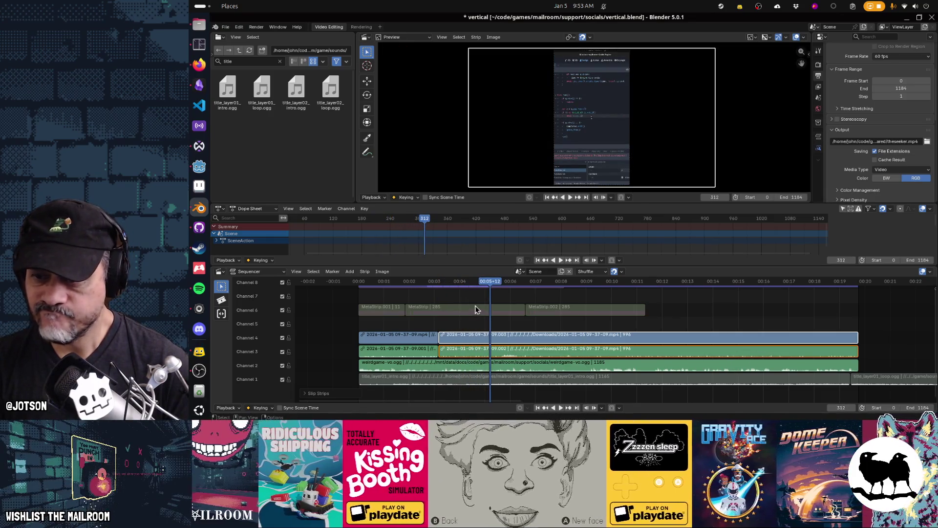
Re-slip the second halves' footage and review from the cut, stopping at frame 341.
{"action": "left_click_drag", "start_coordinate": [469, 283], "coordinate": [439, 288]}
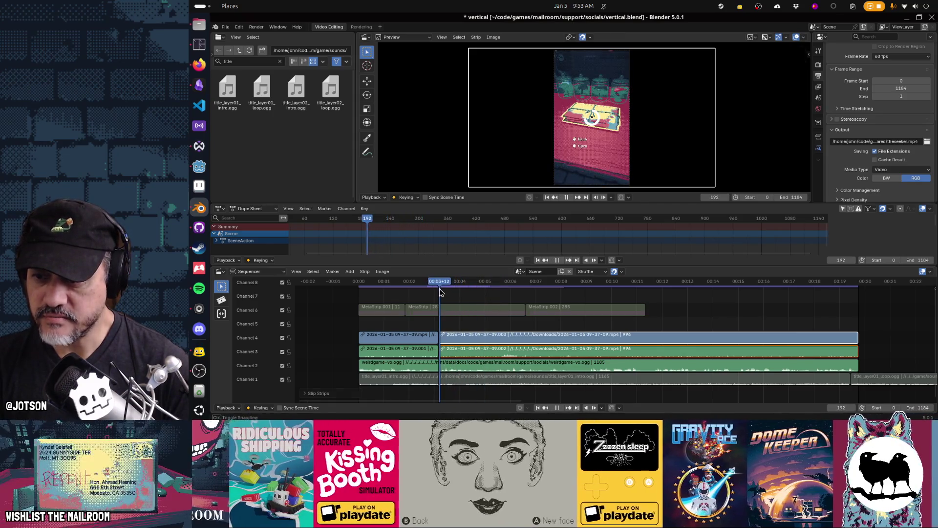
{"action": "key", "text": "s"}
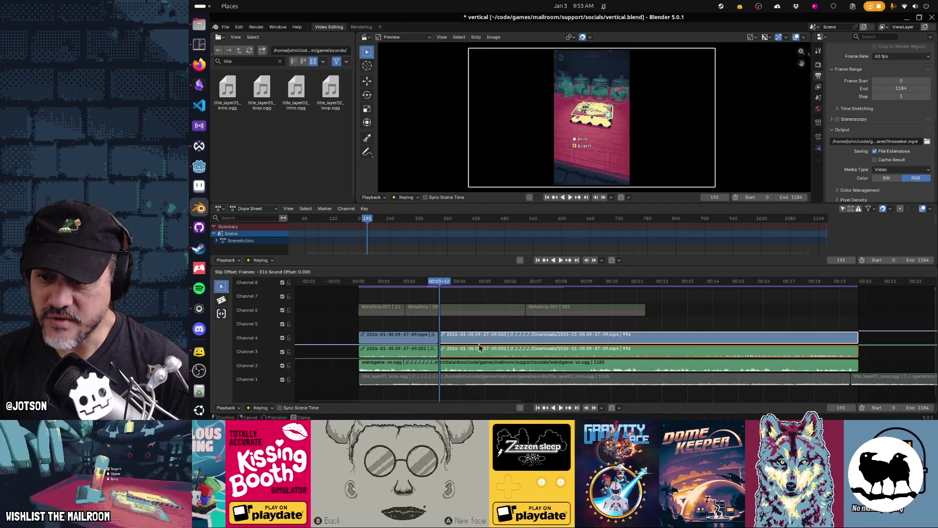
{"action": "left_click", "coordinate": [486, 345]}
{"action": "key", "text": "space"}
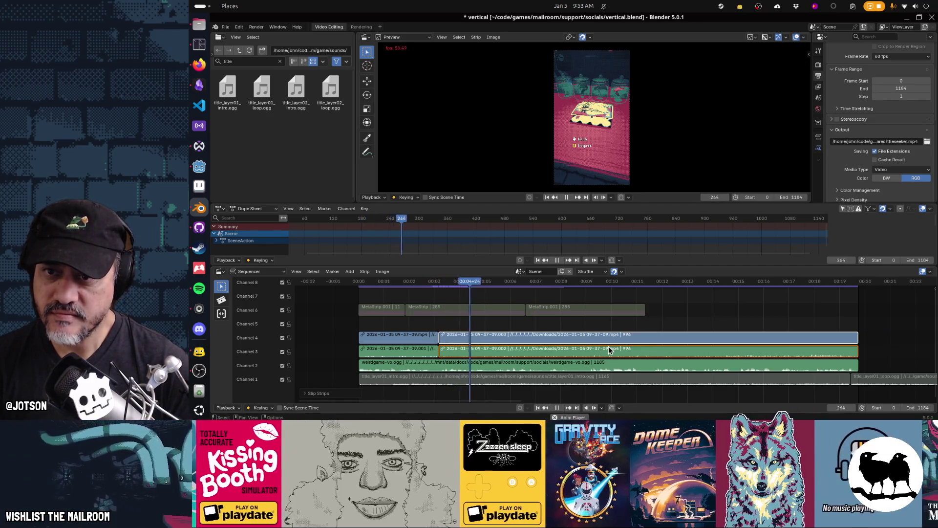
{"action": "key", "text": "space"}
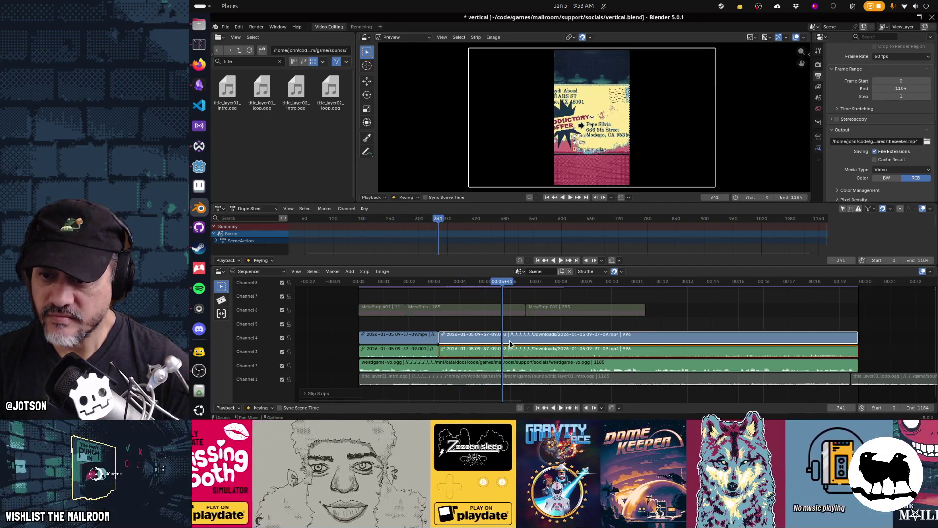
Slip the second halves once more, review the result, and set the playhead to frame 380.
{"action": "left_click_drag", "start_coordinate": [489, 282], "coordinate": [438, 290]}
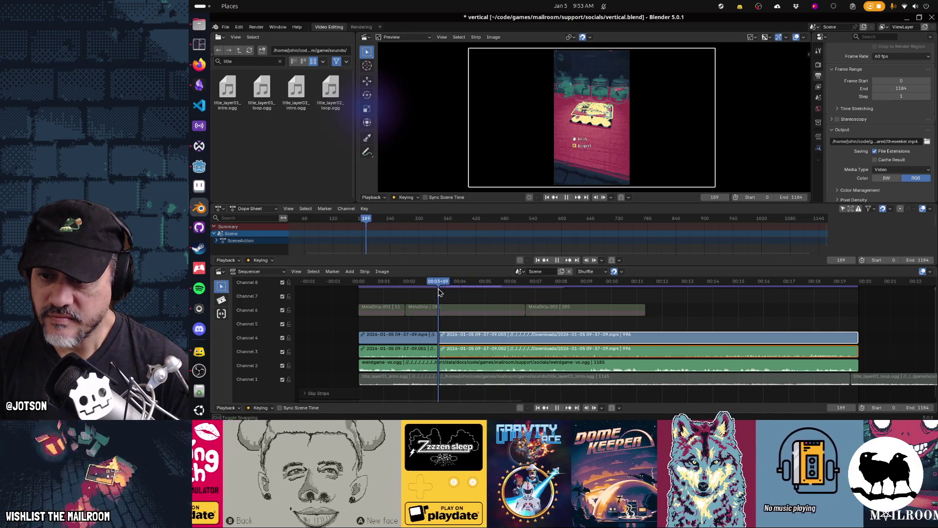
{"action": "key", "text": "s"}
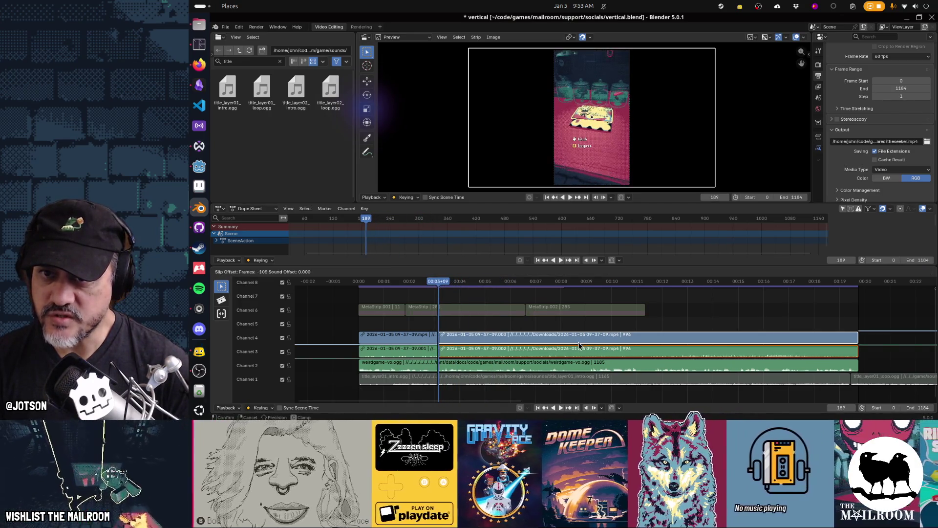
{"action": "left_click", "coordinate": [563, 345]}
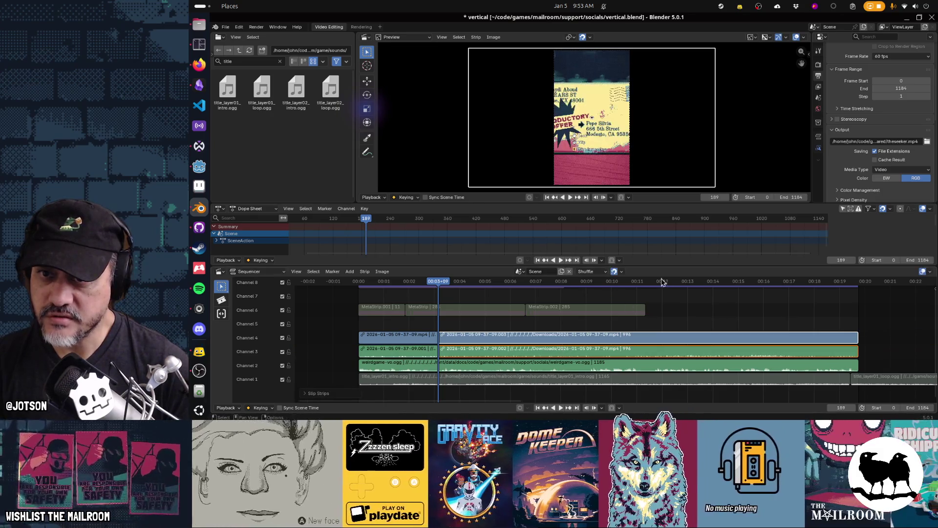
{"action": "key", "text": "space"}
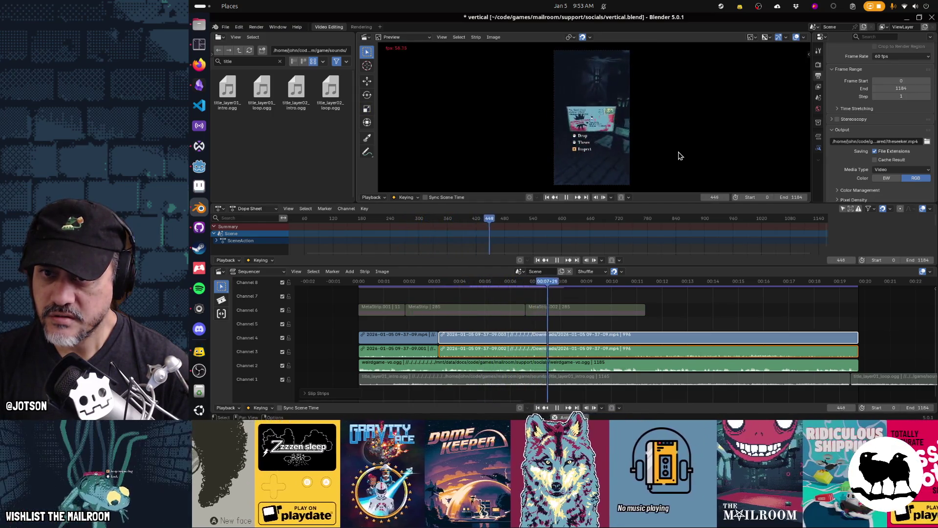
{"action": "key", "text": "space"}
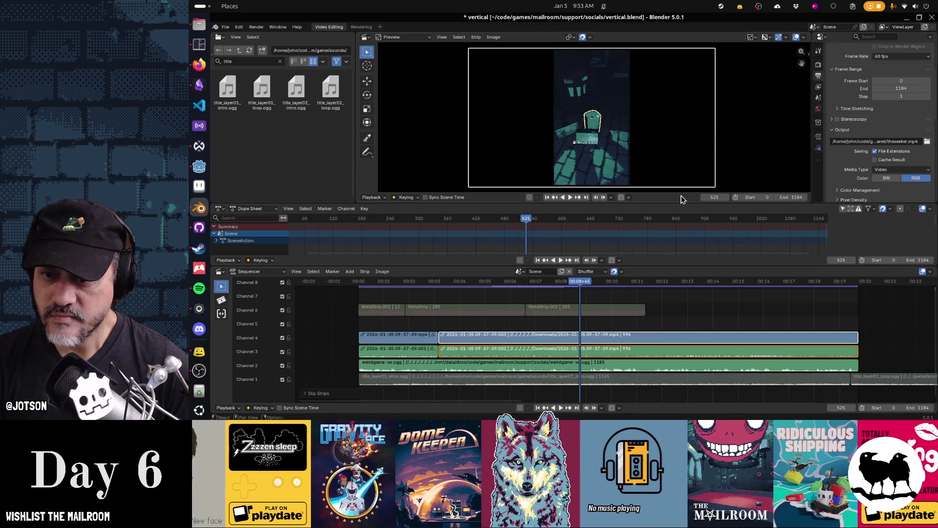
{"action": "left_click_drag", "start_coordinate": [581, 282], "coordinate": [525, 286]}
{"action": "left_click_drag", "start_coordinate": [520, 286], "coordinate": [520, 285]}
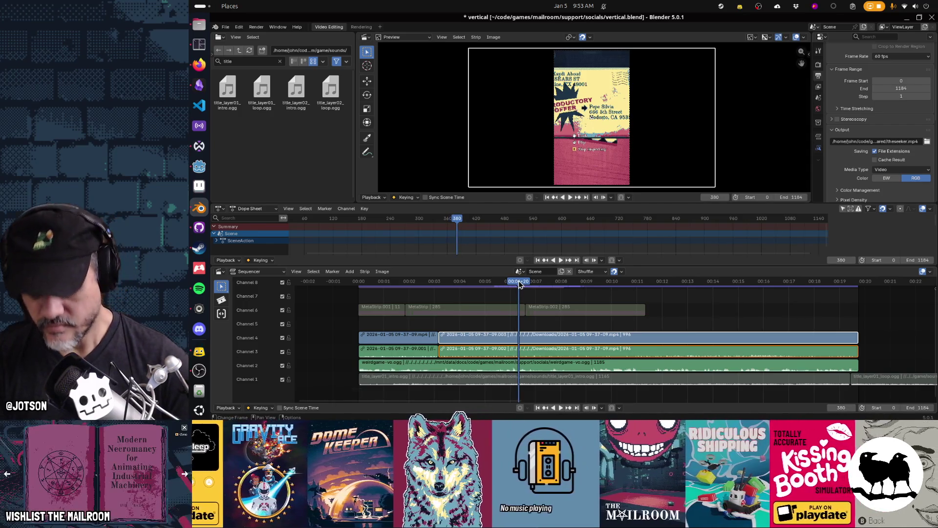
Cut the channel 3–4 strips at frame 380, select the later pieces, and review from the cut.
{"action": "key", "text": "k"}
{"action": "left_click", "coordinate": [562, 336]}
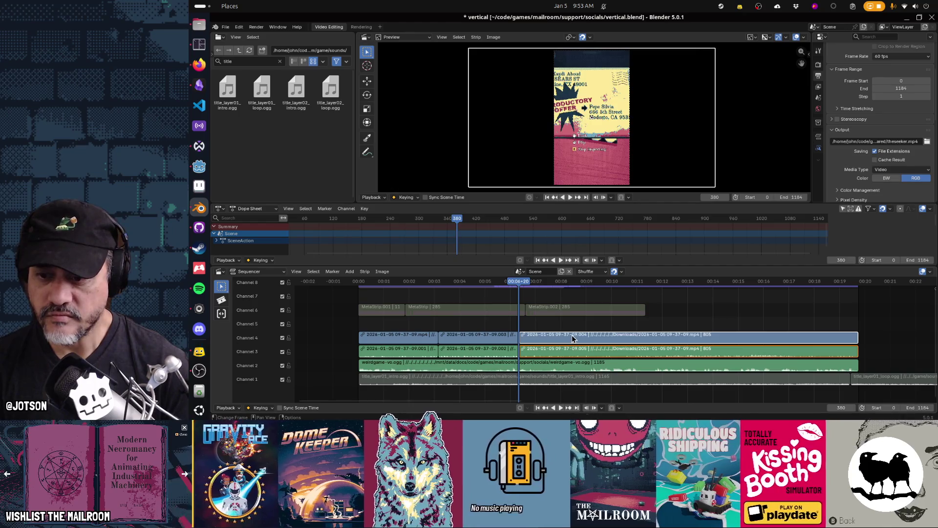
{"action": "key", "text": "space"}
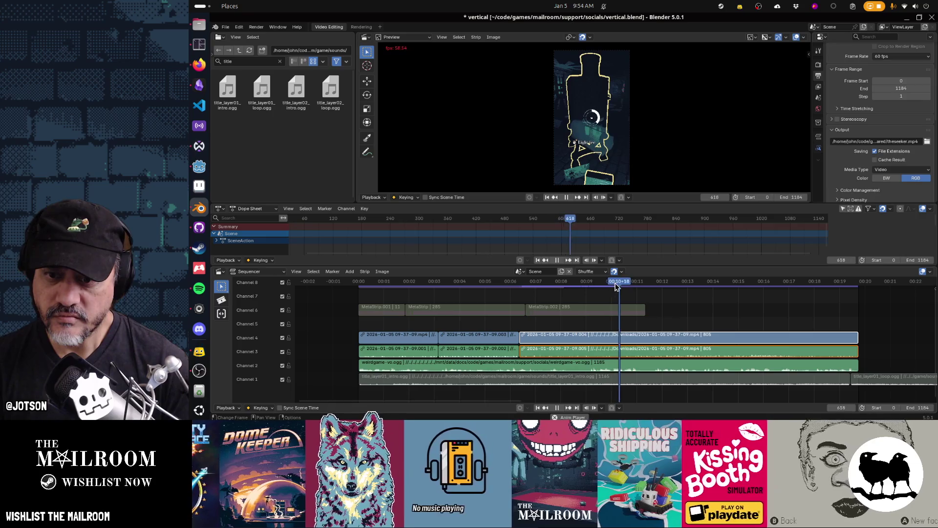
{"action": "left_click_drag", "start_coordinate": [644, 286], "coordinate": [520, 293]}
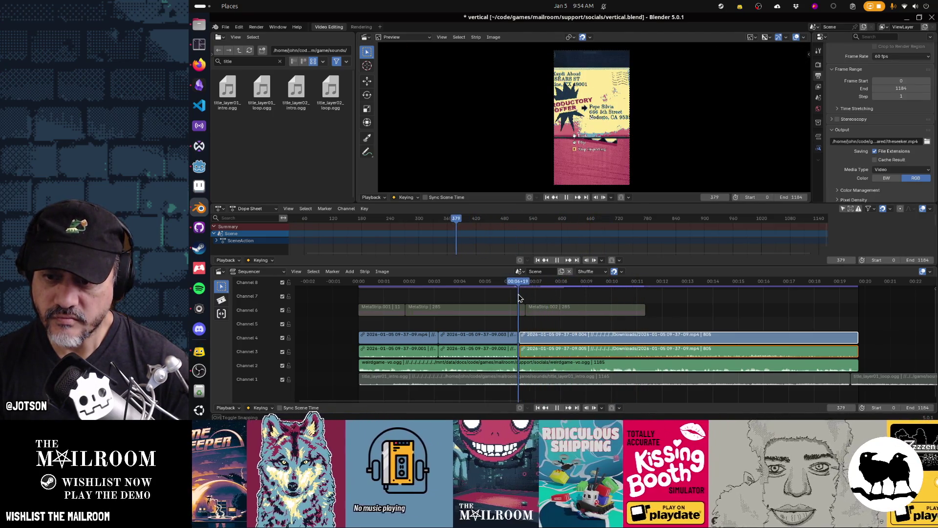
{"action": "key", "text": "space"}
Slip the footage in the pieces after frame 380 by -473 frames and review to frame 665.
{"action": "key", "text": "s"}
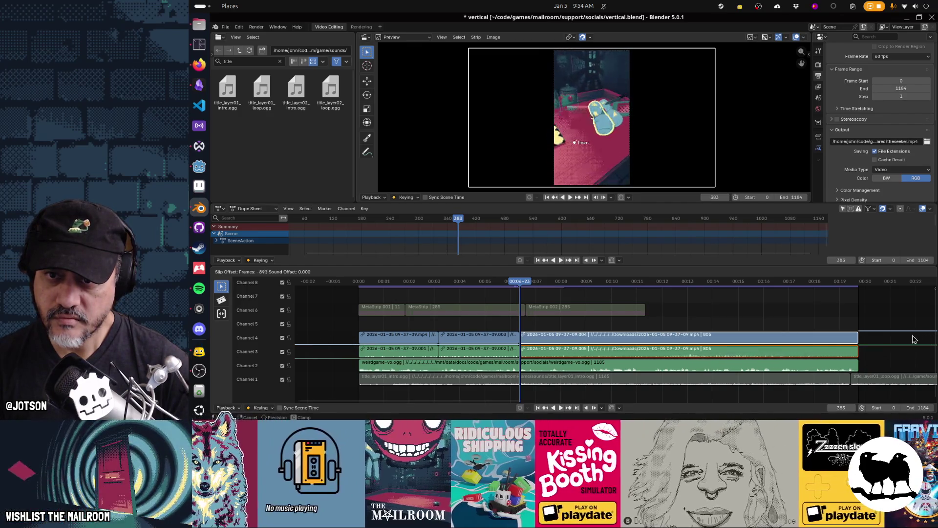
{"action": "left_click", "coordinate": [833, 337]}
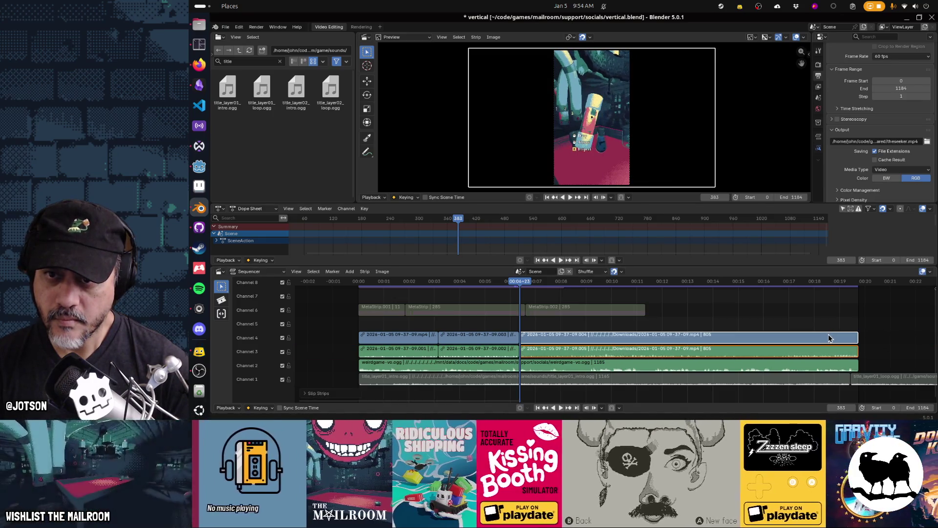
{"action": "key", "text": "space"}
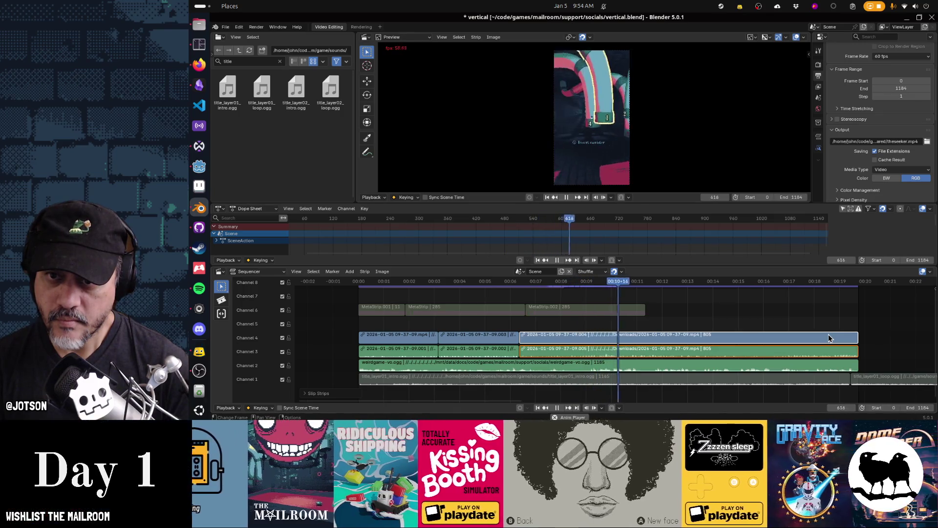
{"action": "key", "text": "space"}
Cut the channel 3–4 strips at frame 646 and start slipping the pieces after it.
{"action": "key", "text": "space"}
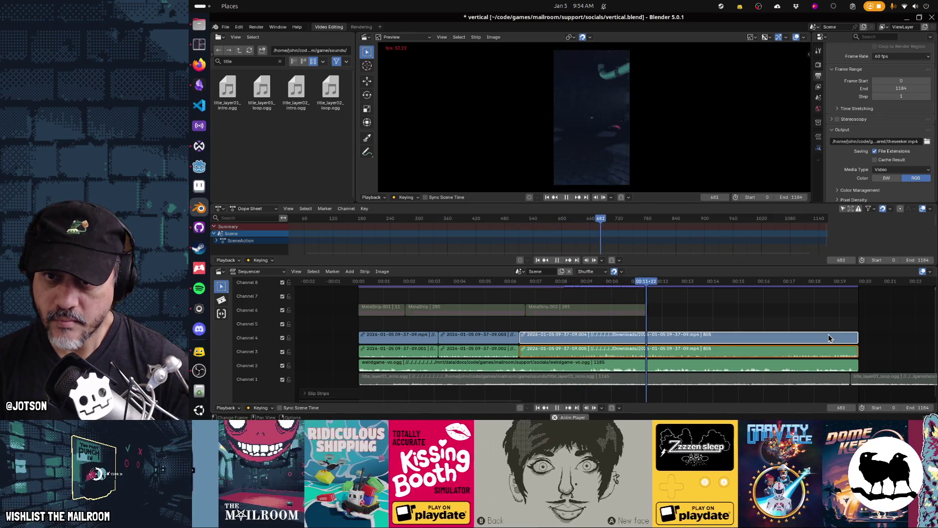
{"action": "key", "text": "space"}
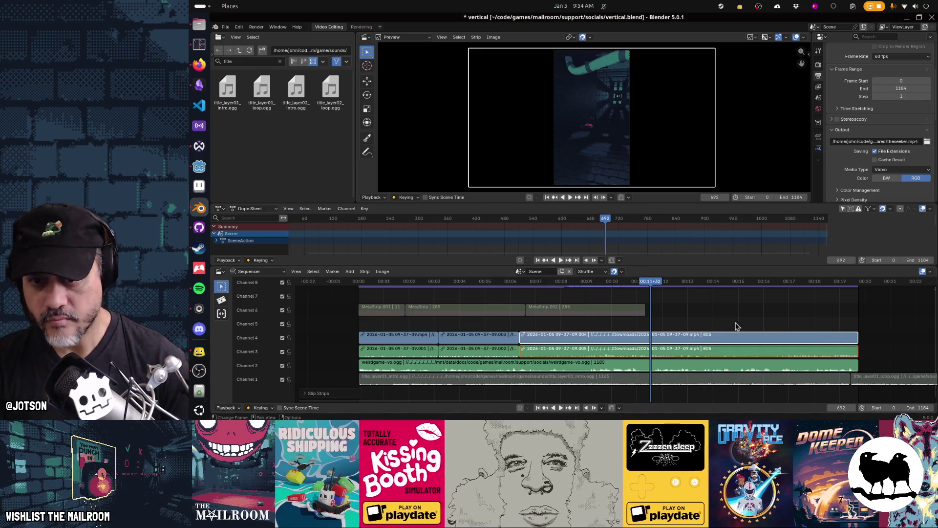
{"action": "left_click_drag", "start_coordinate": [644, 283], "coordinate": [593, 288]}
{"action": "key", "text": "space"}
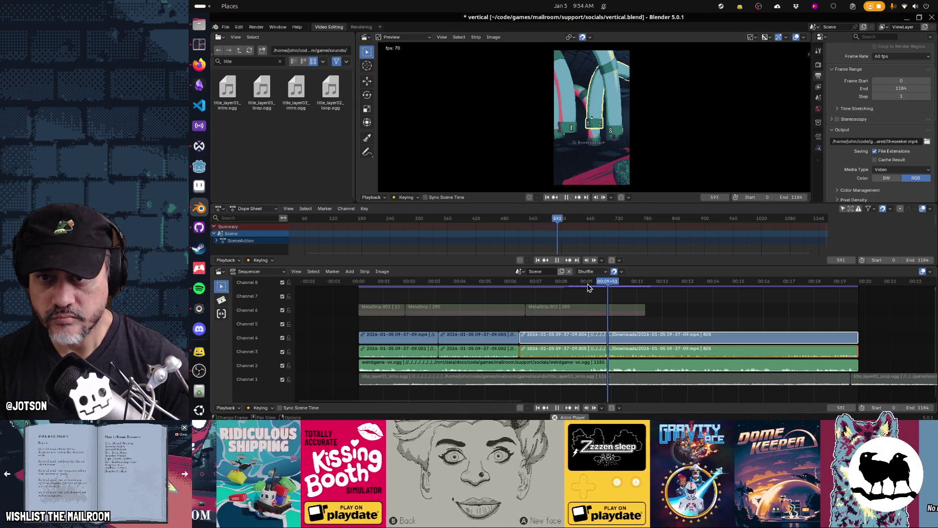
{"action": "key", "text": "space"}
{"action": "key", "text": "space"}
{"action": "key", "text": "space"}
{"action": "key", "text": "k"}
{"action": "left_click", "coordinate": [702, 342]}
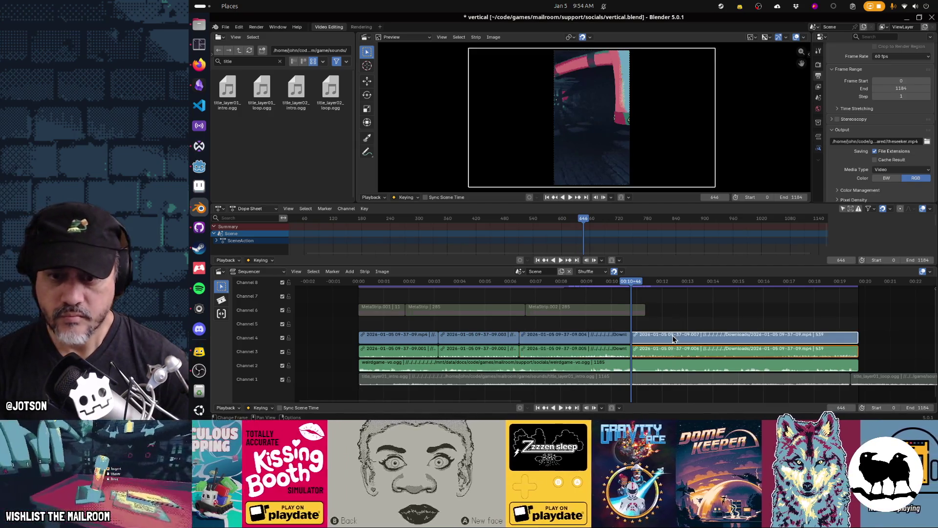
{"action": "key", "text": "s"}
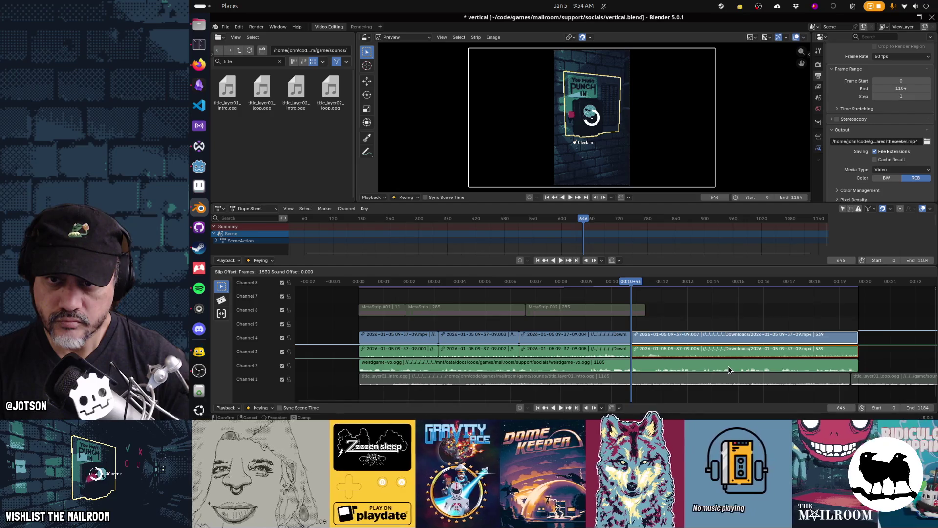
Confirm the slip after frame 646 and review playback up to frame 815.
{"action": "left_click", "coordinate": [739, 371]}
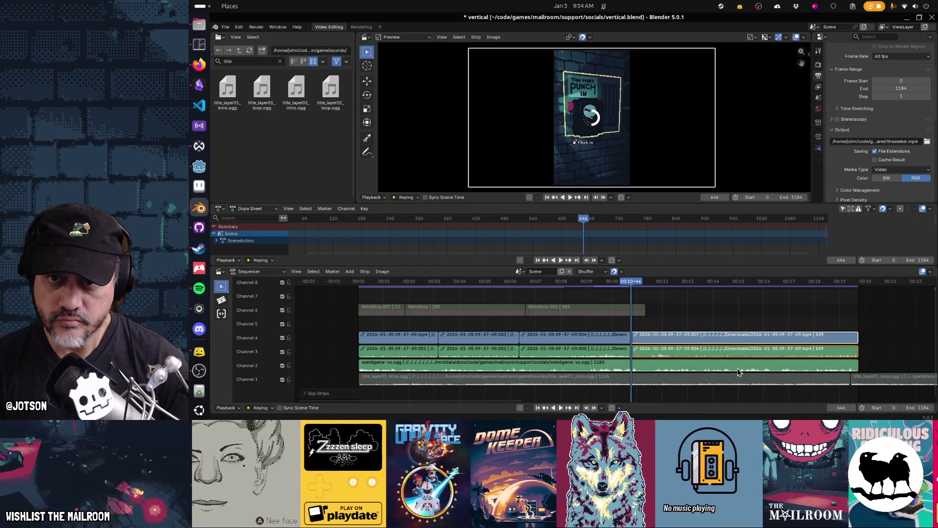
{"action": "key", "text": "space"}
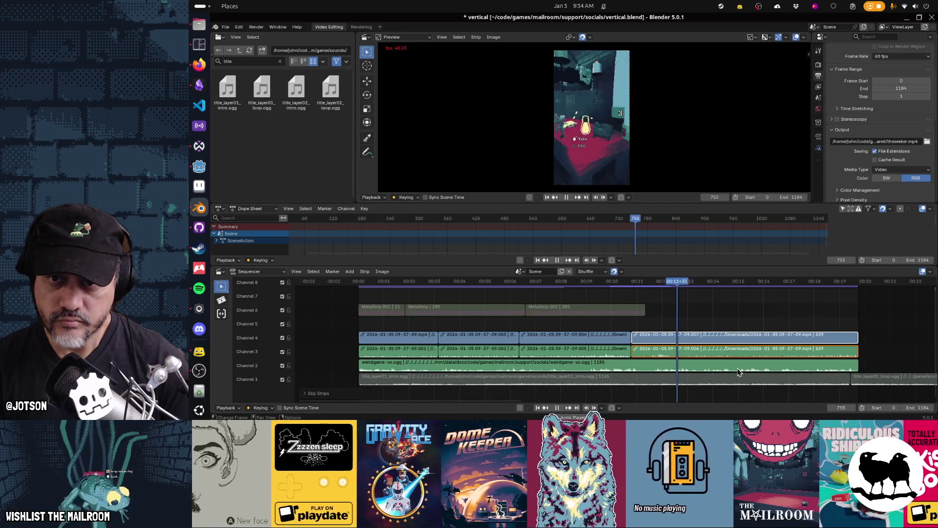
{"action": "key", "text": "space"}
{"action": "left_click_drag", "start_coordinate": [712, 287], "coordinate": [665, 301]}
Cut the channel 3–4 strips near frame 725, select the later pieces, and begin slipping them.
{"action": "key", "text": "k"}
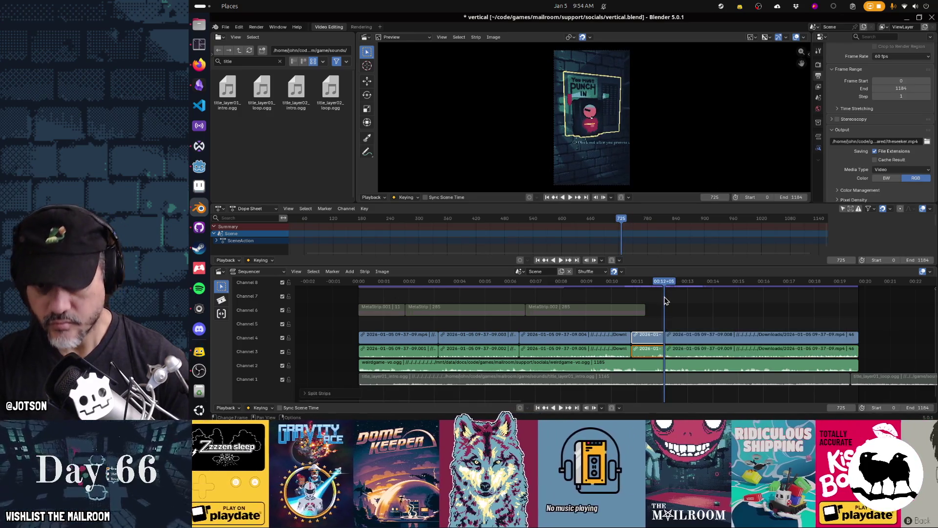
{"action": "key", "text": "space"}
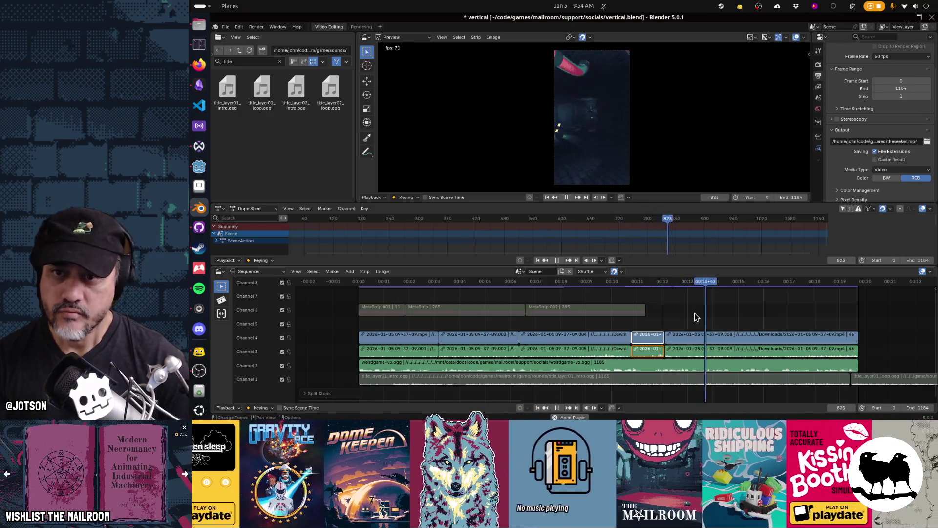
{"action": "left_click_drag", "start_coordinate": [675, 289], "coordinate": [666, 289]}
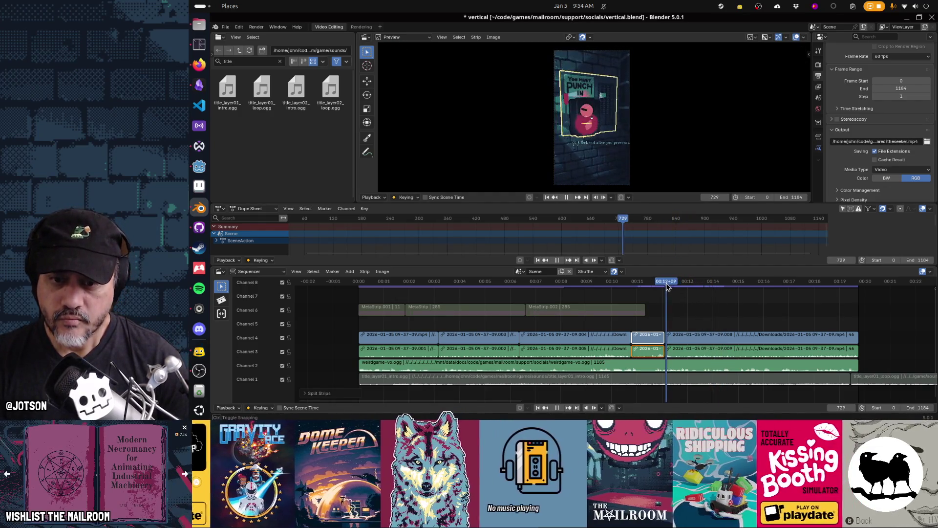
{"action": "left_click", "coordinate": [679, 337]}
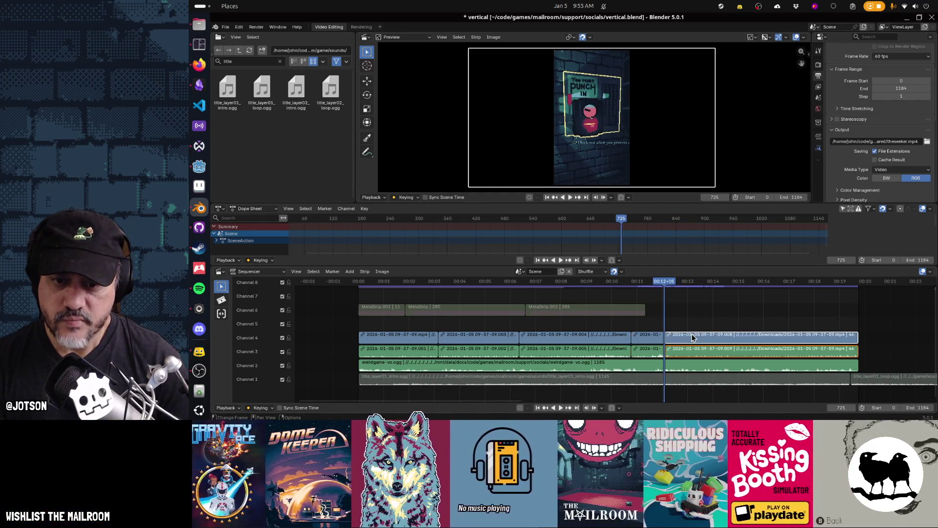
{"action": "key", "text": "space"}
{"action": "left_click_drag", "start_coordinate": [669, 288], "coordinate": [666, 288]}
{"action": "key", "text": "space"}
{"action": "key", "text": "s"}
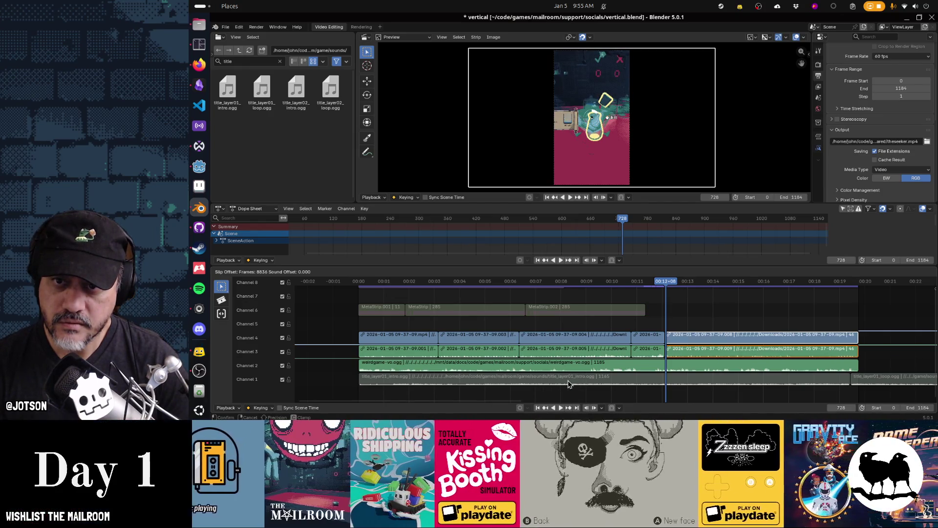
Confirm the slip after frame 728, cut the strips at frame 842, and start a new slip.
{"action": "left_click", "coordinate": [586, 384]}
{"action": "key", "text": "space"}
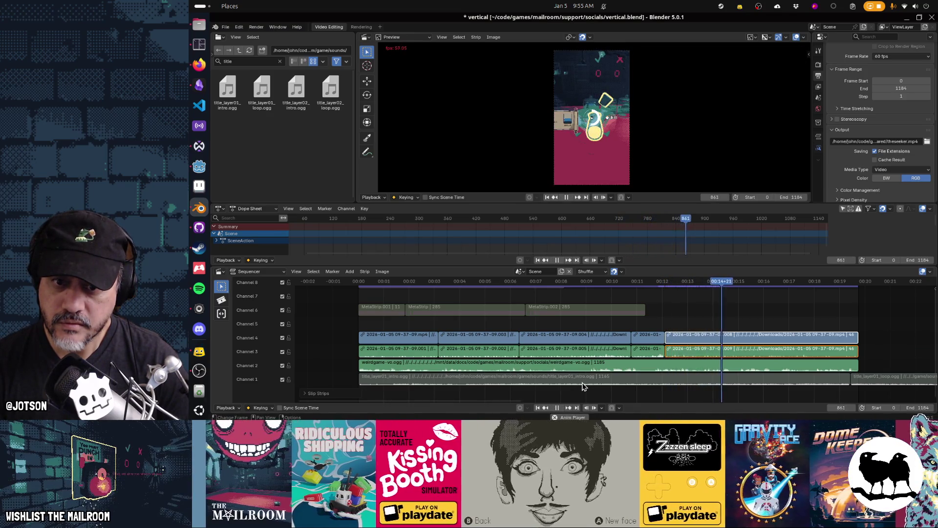
{"action": "key", "text": "space"}
{"action": "left_click_drag", "start_coordinate": [719, 283], "coordinate": [715, 284]}
{"action": "key", "text": "k"}
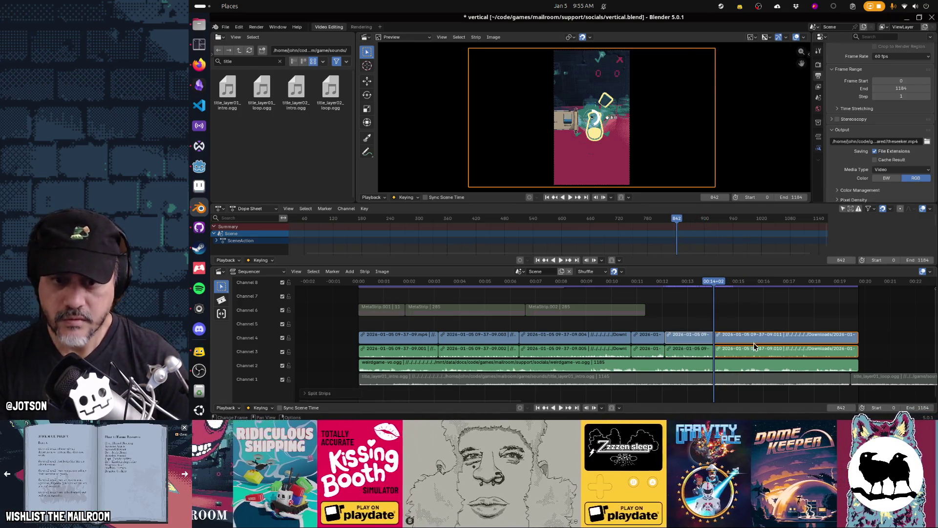
{"action": "key", "text": "s"}
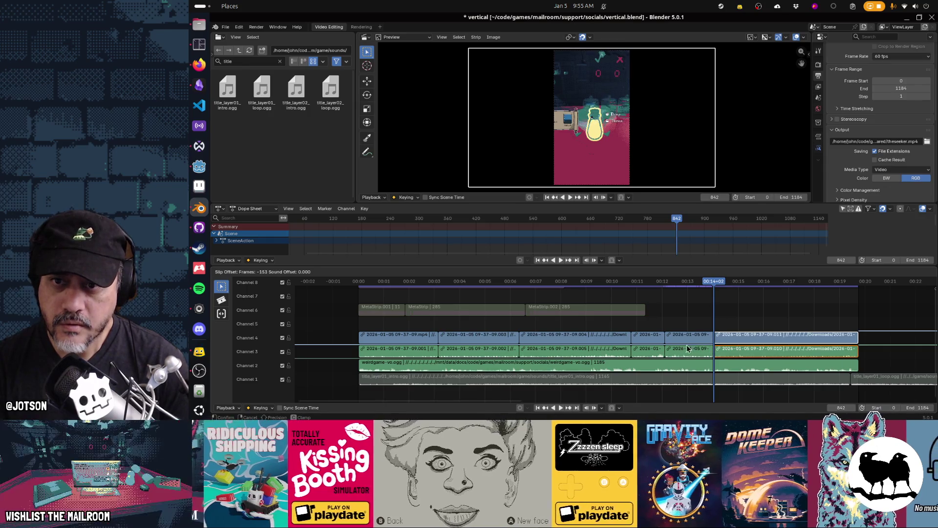
Confirm the slipped footage, split the clips again at frame 925, and play the edit through.
{"action": "left_click", "coordinate": [646, 350]}
{"action": "key", "text": "space"}
{"action": "key", "text": "space"}
{"action": "key", "text": "k"}
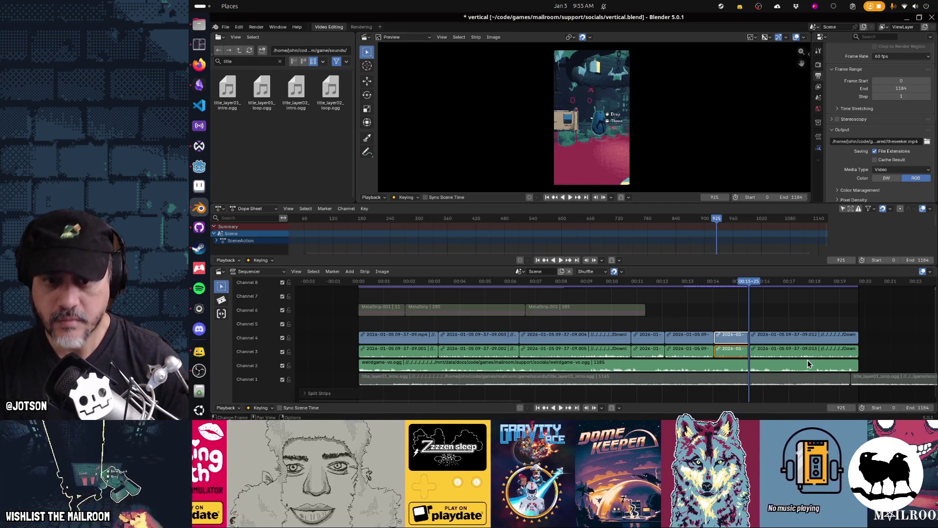
{"action": "key", "text": "space"}
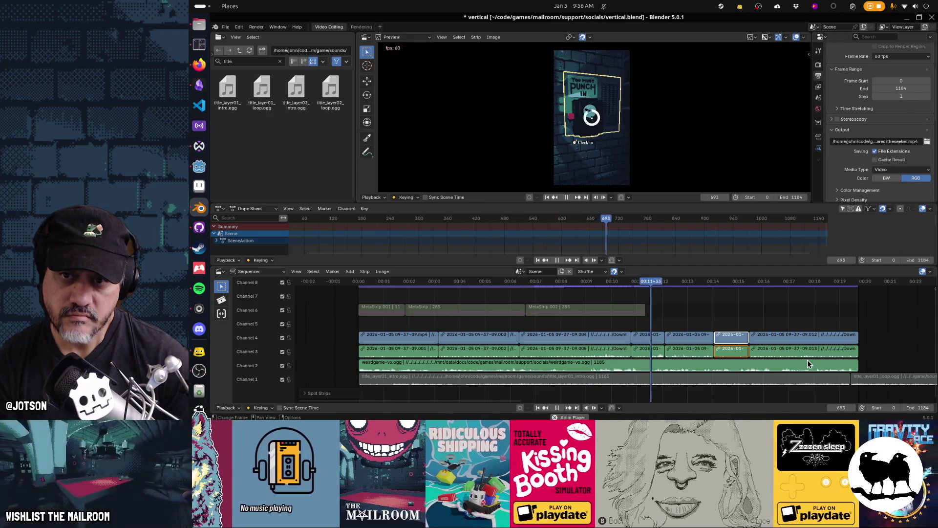
{"action": "key", "text": "space"}
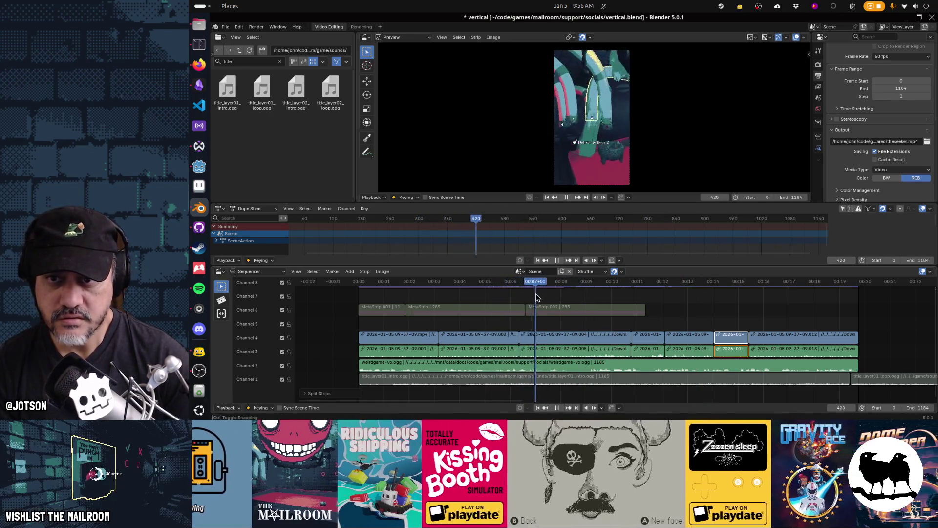
Split the channel 3–4 clips at frame 470 and slip the later piece's footage.
{"action": "mouse_move", "coordinate": [544, 297]}
{"action": "left_mouse_down"}
{"action": "mouse_move", "coordinate": [509, 304]}
{"action": "mouse_move", "coordinate": [565, 299]}
{"action": "mouse_move", "coordinate": [519, 316]}
{"action": "mouse_move", "coordinate": [554, 317]}
{"action": "left_mouse_up"}
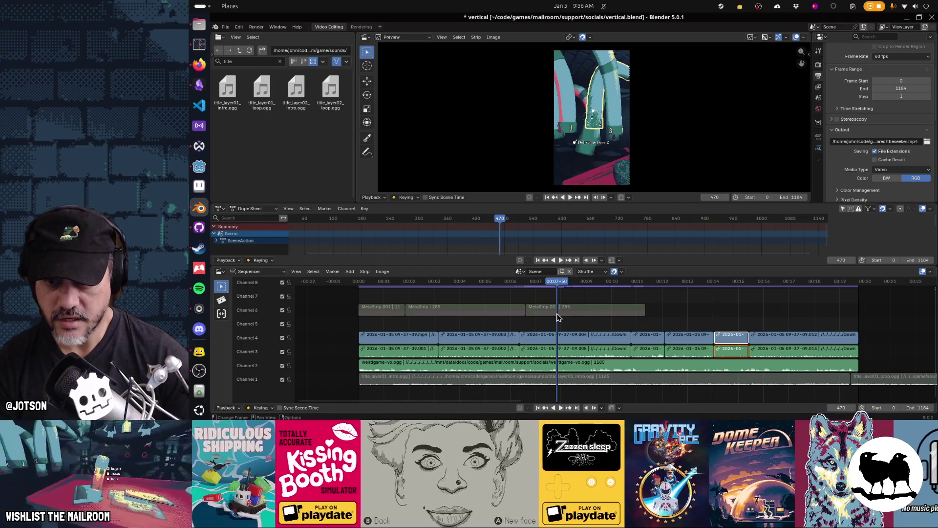
{"action": "left_click", "coordinate": [561, 340]}
{"action": "key", "text": "k"}
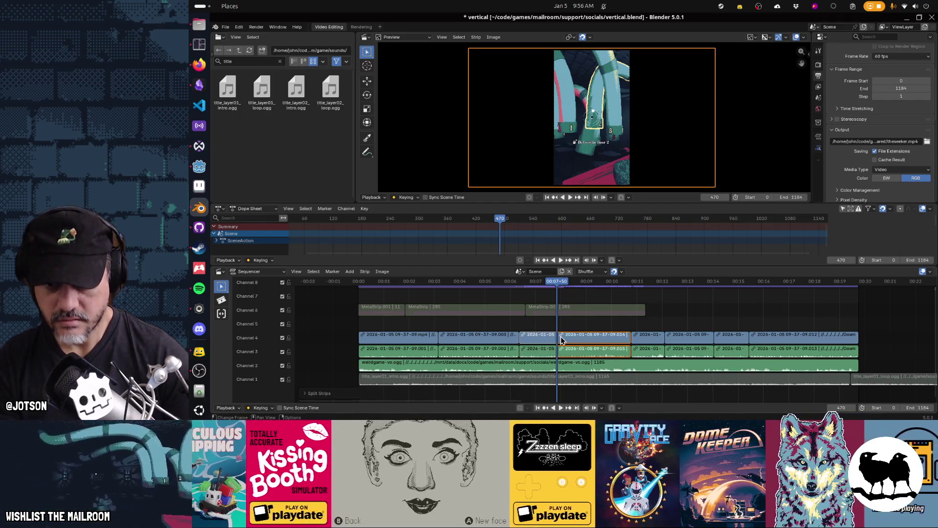
{"action": "left_click", "coordinate": [579, 340]}
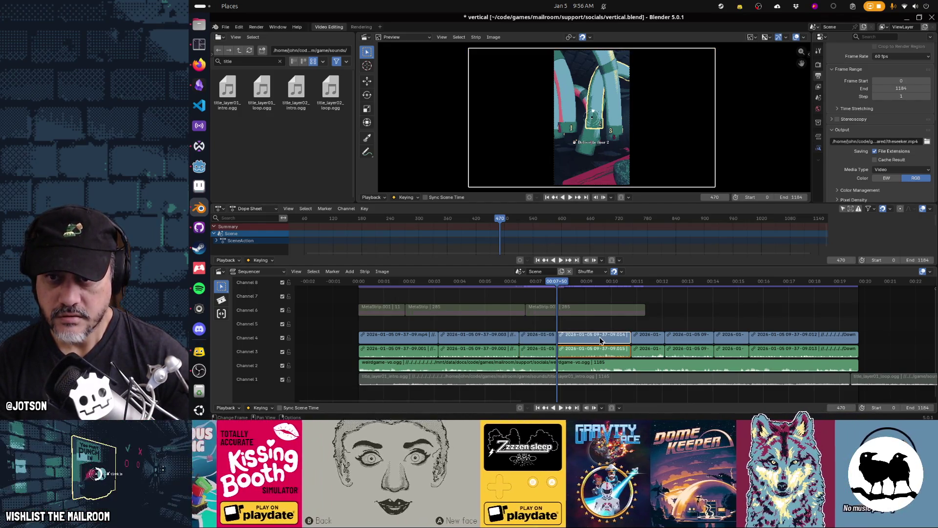
{"action": "key", "text": "s"}
{"action": "left_click", "coordinate": [569, 347]}
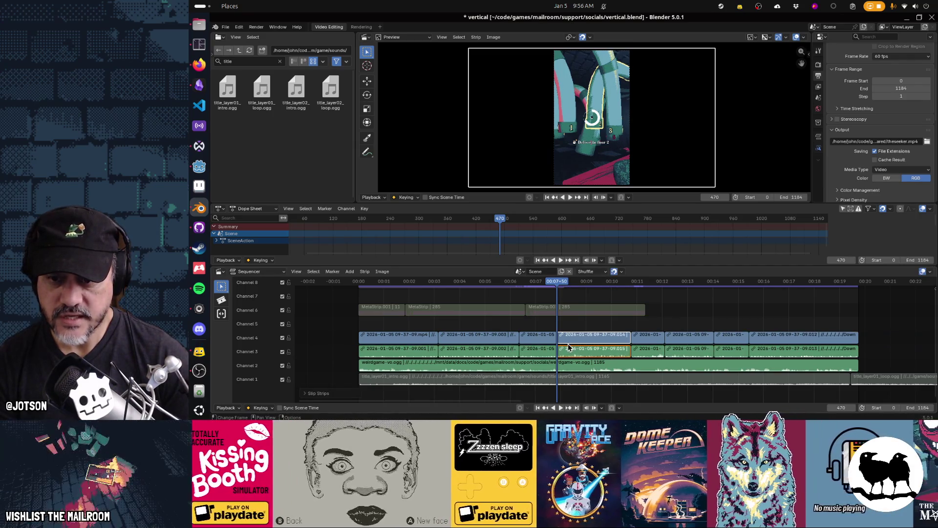
{"action": "key", "text": "space"}
{"action": "key", "text": "space"}
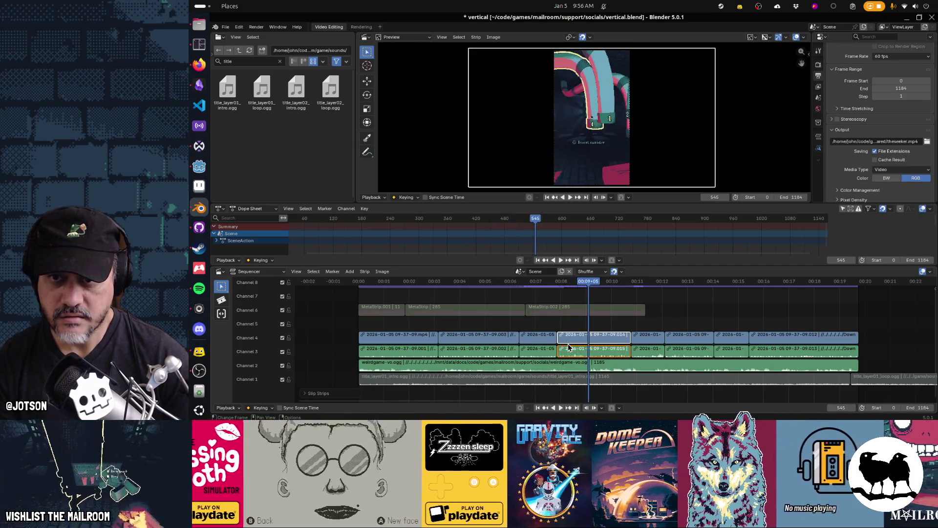
Slide the later clip 56 frames earlier, slip its footage 46 frames earlier, and review from frame 518.
{"action": "left_click_drag", "start_coordinate": [634, 336], "coordinate": [591, 341]}
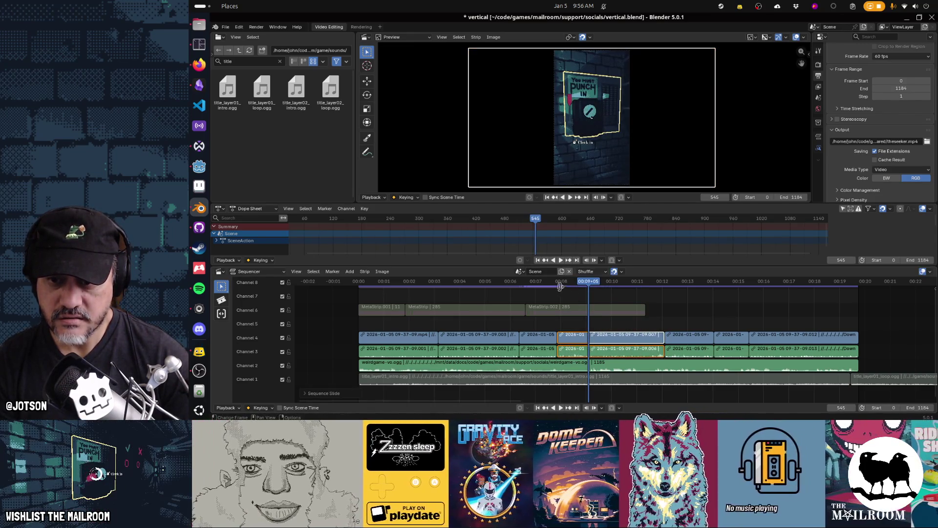
{"action": "left_click", "coordinate": [537, 284]}
{"action": "key", "text": "space"}
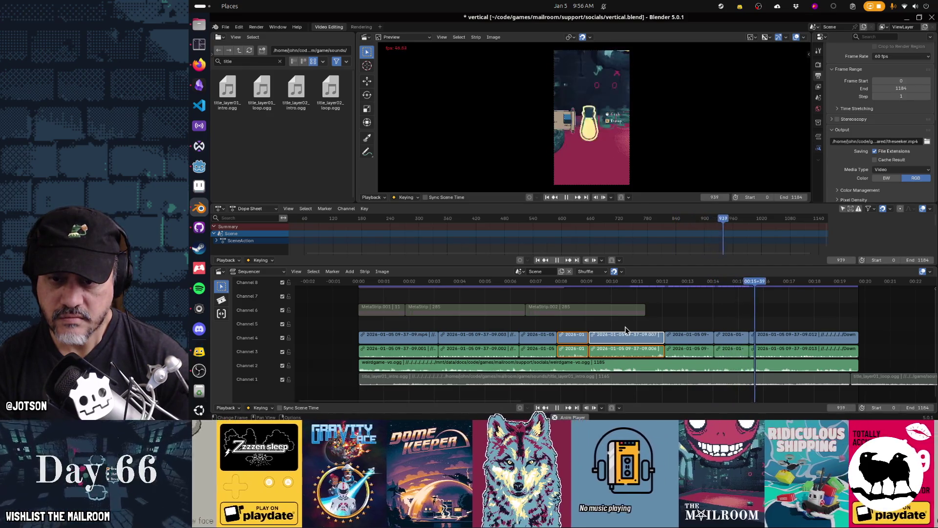
{"action": "mouse_move", "coordinate": [598, 286]}
{"action": "left_mouse_down"}
{"action": "mouse_move", "coordinate": [585, 289]}
{"action": "mouse_move", "coordinate": [594, 290]}
{"action": "left_mouse_up"}
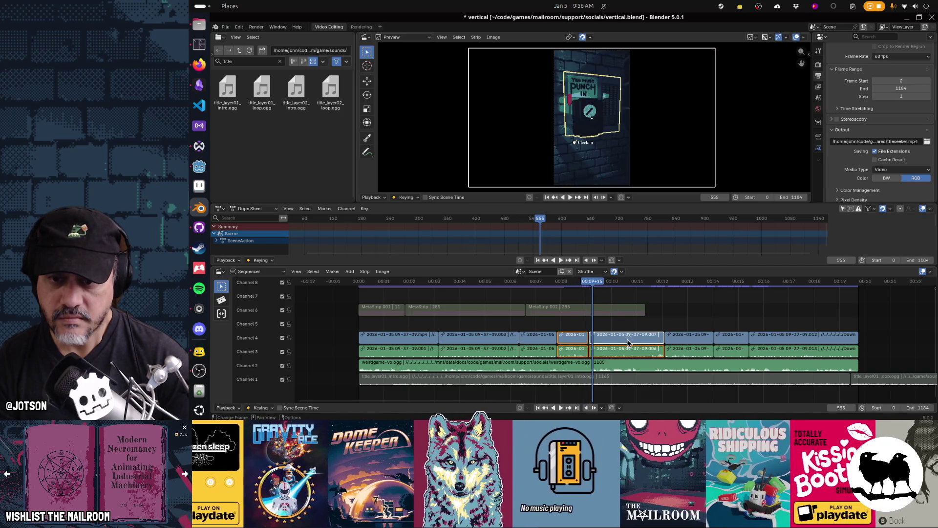
{"action": "key", "text": "s"}
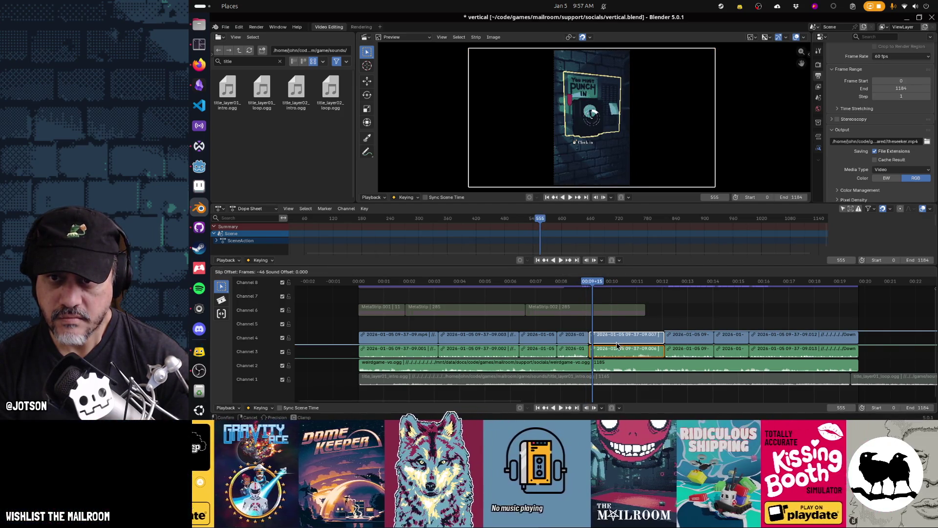
{"action": "left_click", "coordinate": [616, 346]}
{"action": "left_click", "coordinate": [578, 287]}
{"action": "key", "text": "space"}
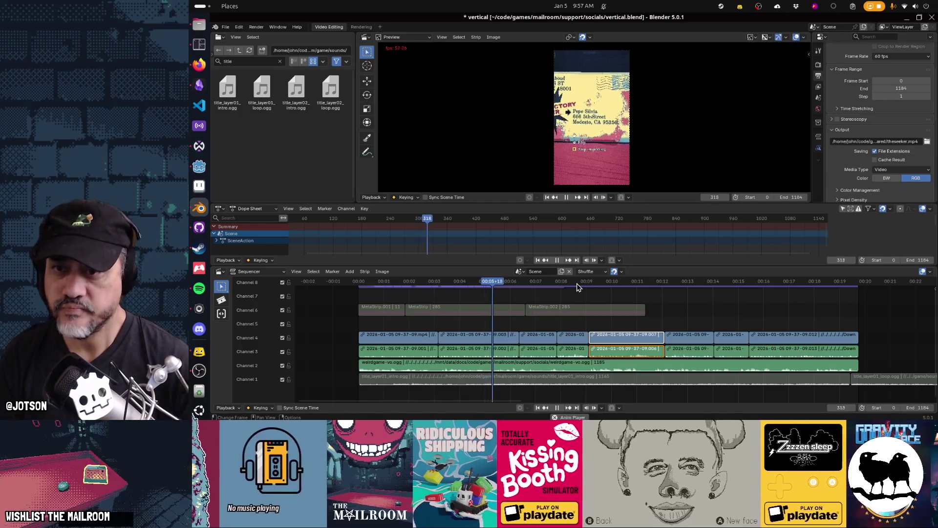
At frame 189, shift the letter clip 540 px horizontally.
{"action": "left_click_drag", "start_coordinate": [515, 293], "coordinate": [439, 290]}
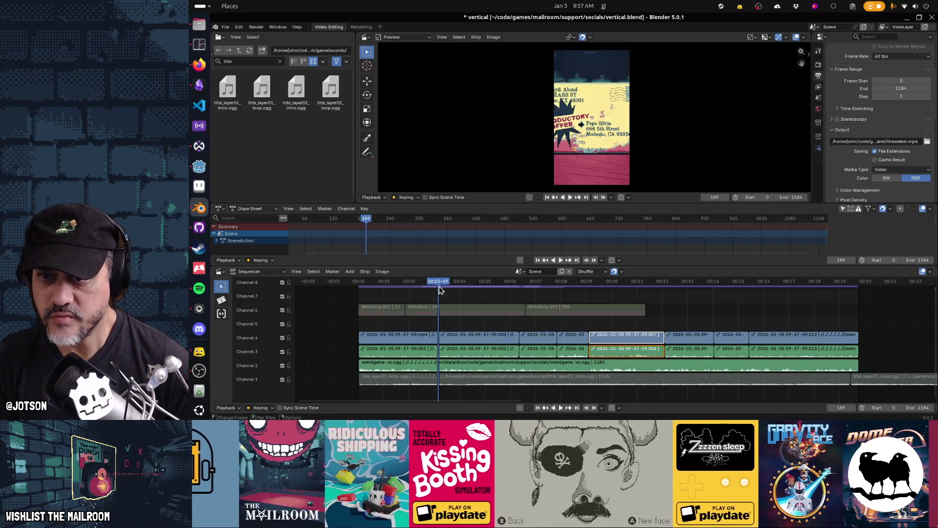
{"action": "left_click", "coordinate": [460, 342]}
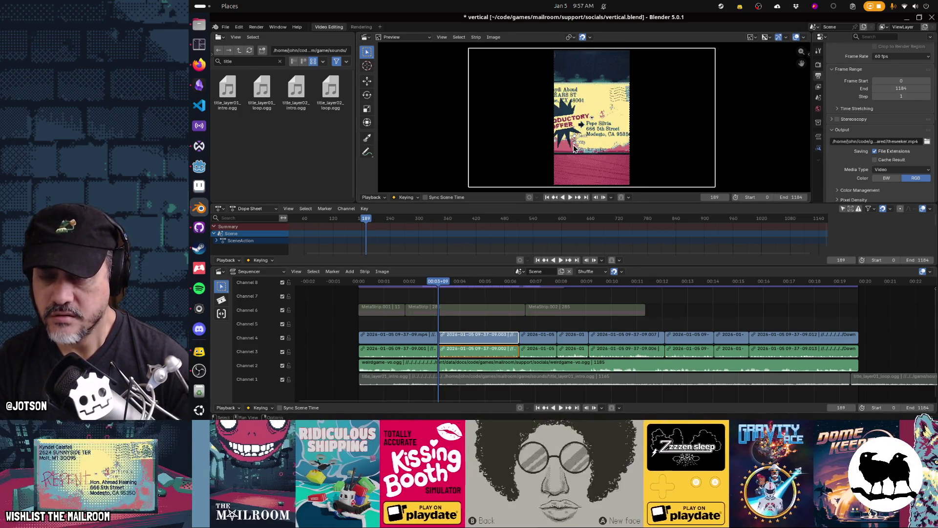
{"action": "key", "text": "g"}
{"action": "key", "text": "x"}
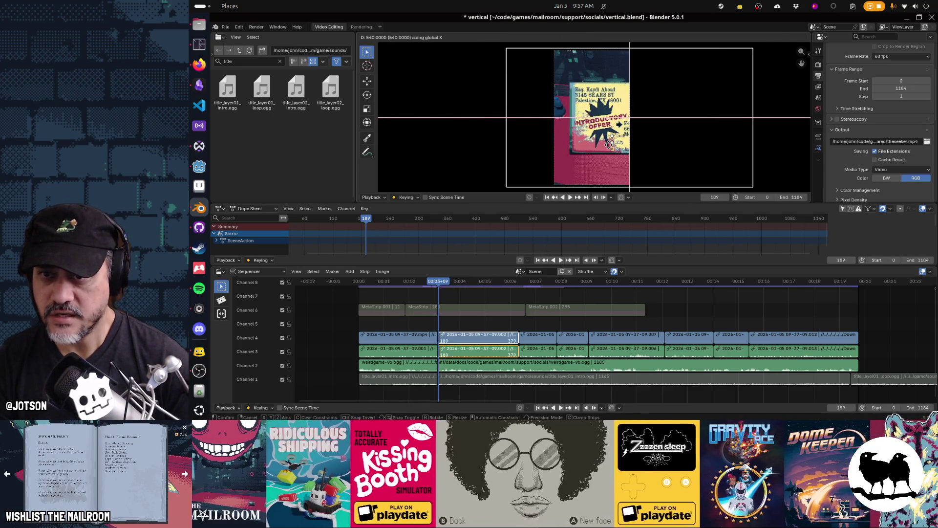
{"action": "left_click", "coordinate": [609, 146]}
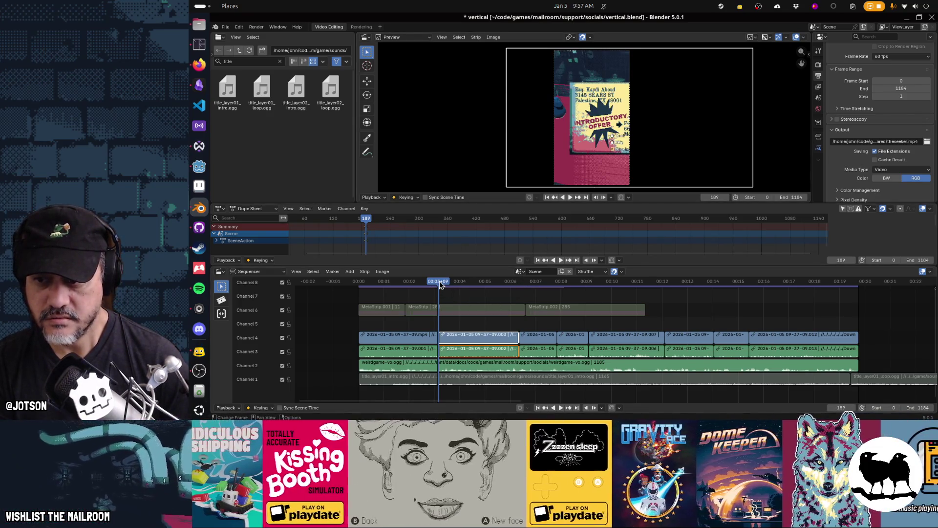
At frame 378, shift the letter clip 725 px left and scrub back to check the pan.
{"action": "left_click_drag", "start_coordinate": [440, 285], "coordinate": [519, 288]}
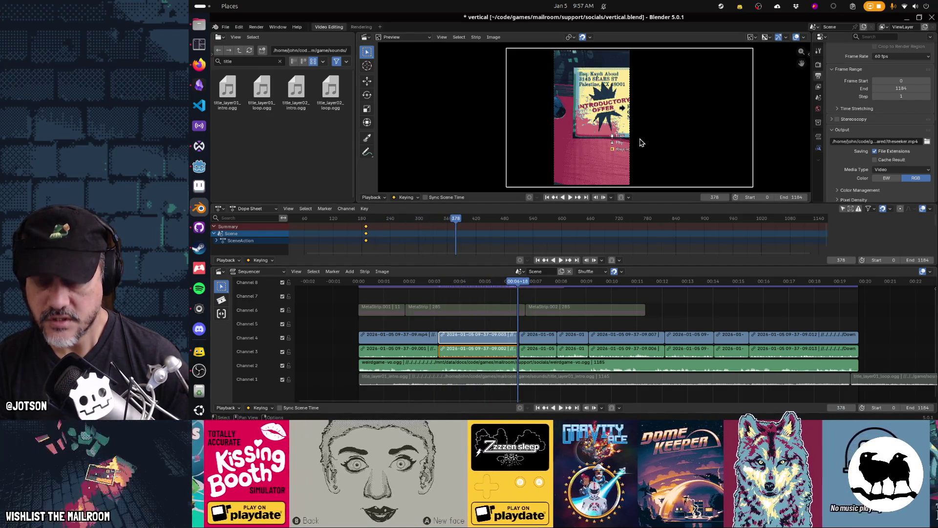
{"action": "key", "text": "g"}
{"action": "key", "text": "x"}
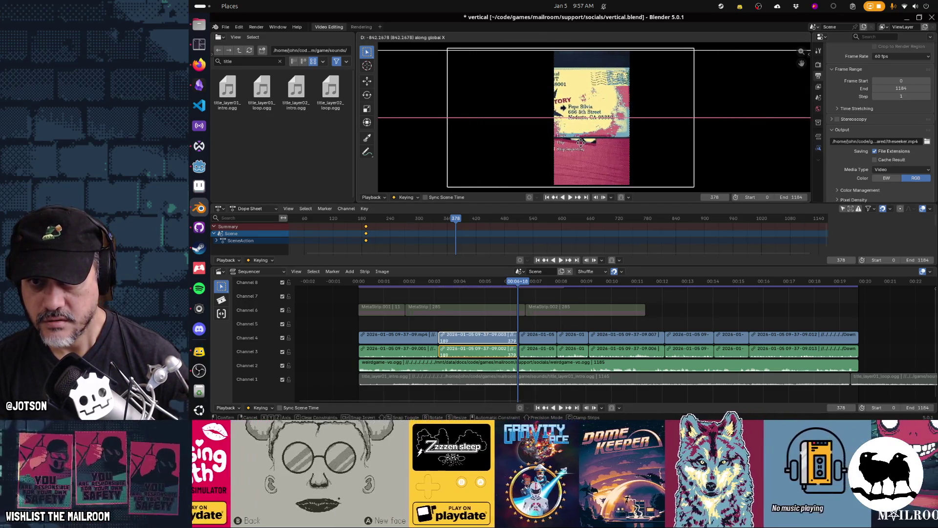
{"action": "left_click", "coordinate": [590, 143]}
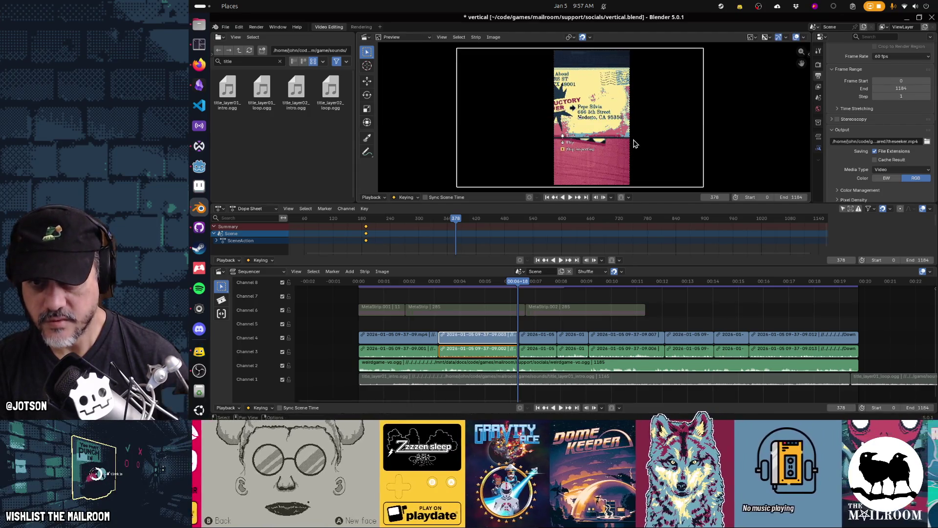
{"action": "left_click_drag", "start_coordinate": [515, 287], "coordinate": [410, 294]}
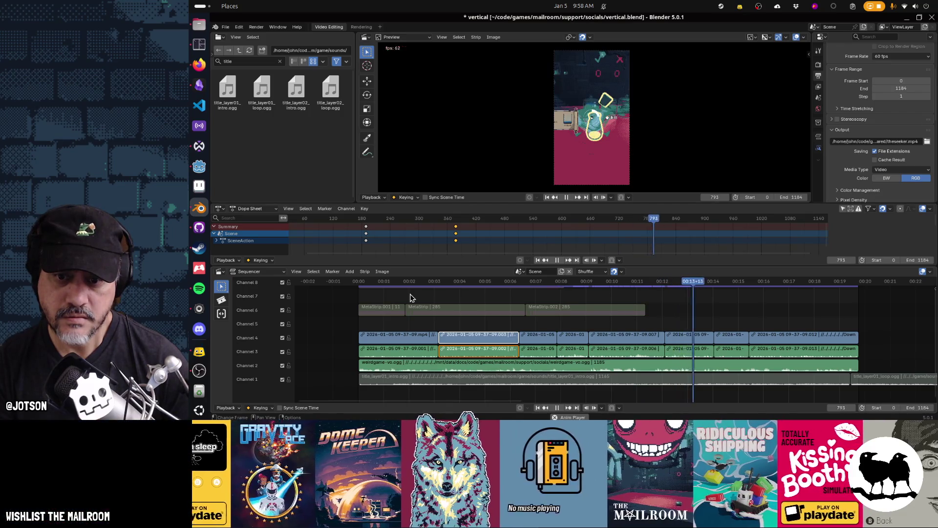
Split the channel 3–4 clips near frame 653 and select the channel 4 piece after the cut.
{"action": "key", "text": "space"}
{"action": "mouse_move", "coordinate": [641, 282]}
{"action": "left_mouse_down"}
{"action": "mouse_move", "coordinate": [621, 286]}
{"action": "mouse_move", "coordinate": [635, 286]}
{"action": "left_mouse_up"}
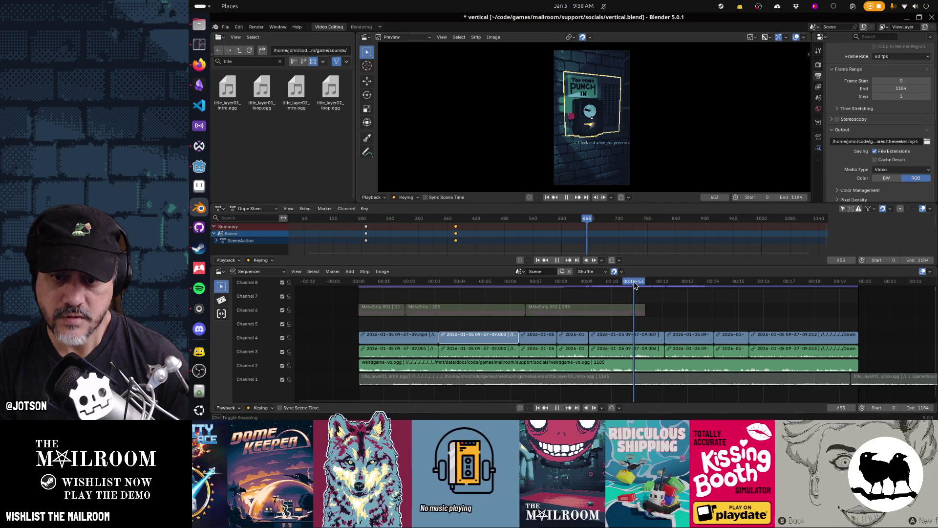
{"action": "key", "text": "k"}
{"action": "left_click", "coordinate": [647, 336]}
{"action": "left_click_drag", "start_coordinate": [635, 285], "coordinate": [639, 285]}
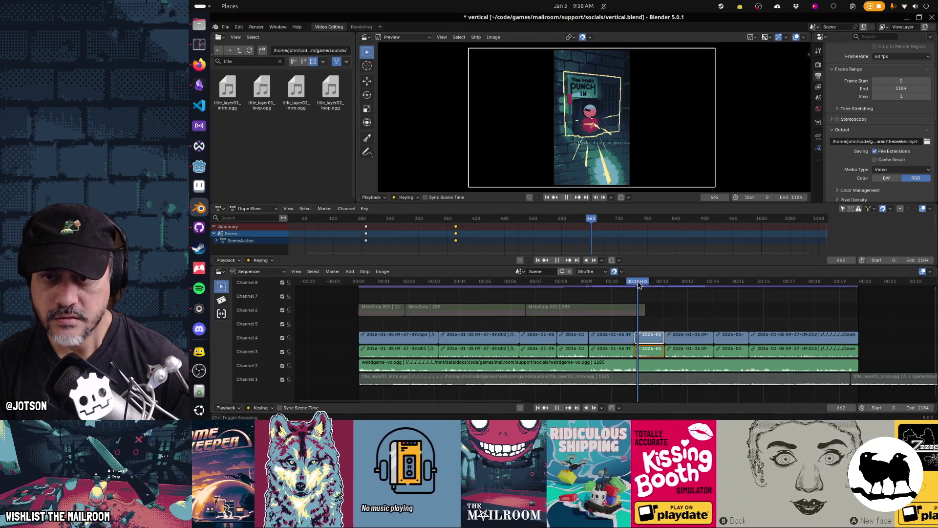
Enlarge that piece about 2.13×, reposition it, and review the zoom in playback.
{"action": "key", "text": "s"}
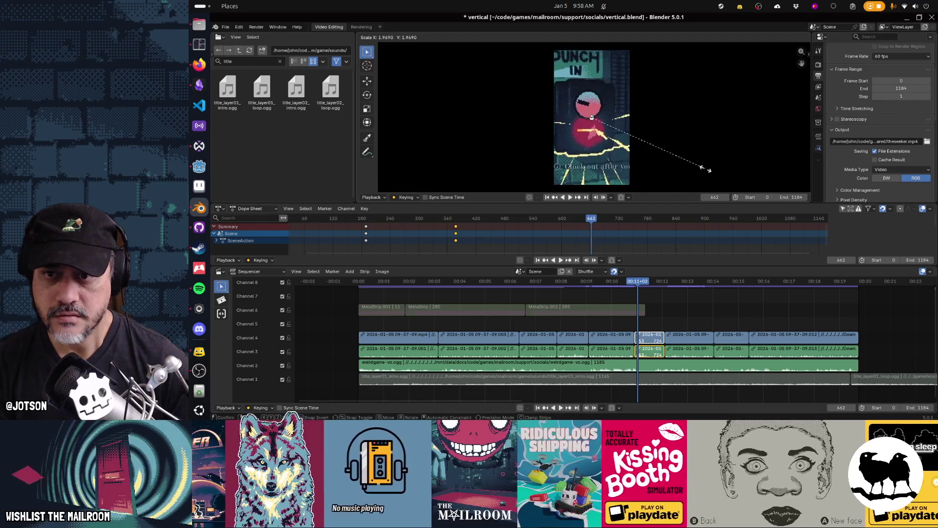
{"action": "key", "text": "g"}
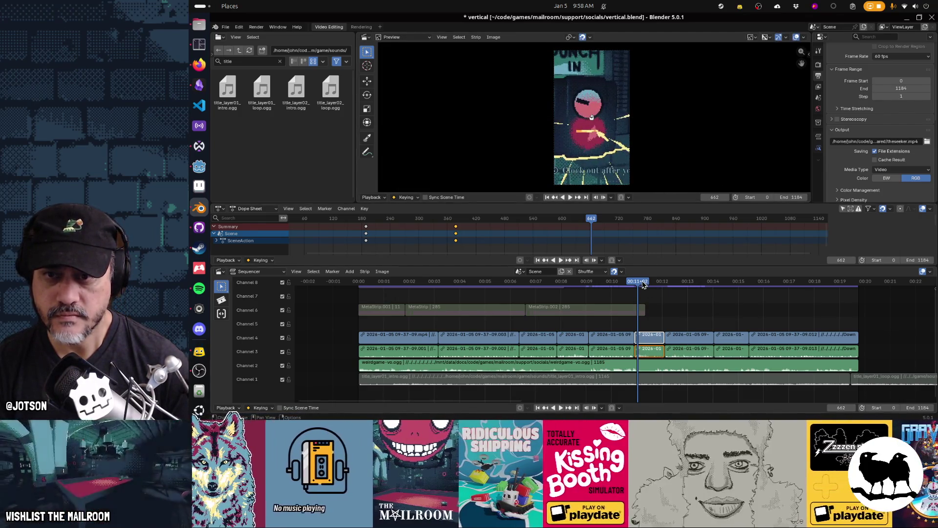
{"action": "key", "text": "Escape"}
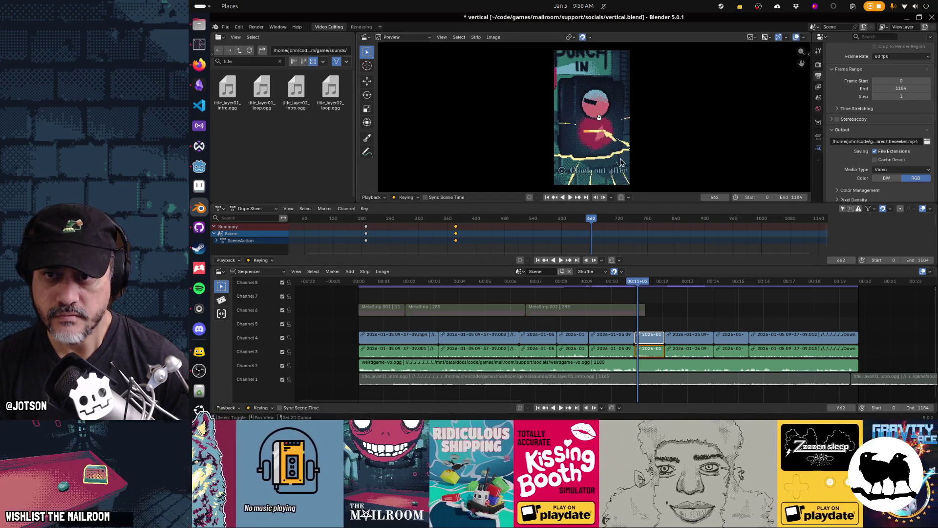
{"action": "left_click_drag", "start_coordinate": [638, 287], "coordinate": [591, 289]}
{"action": "key", "text": "space"}
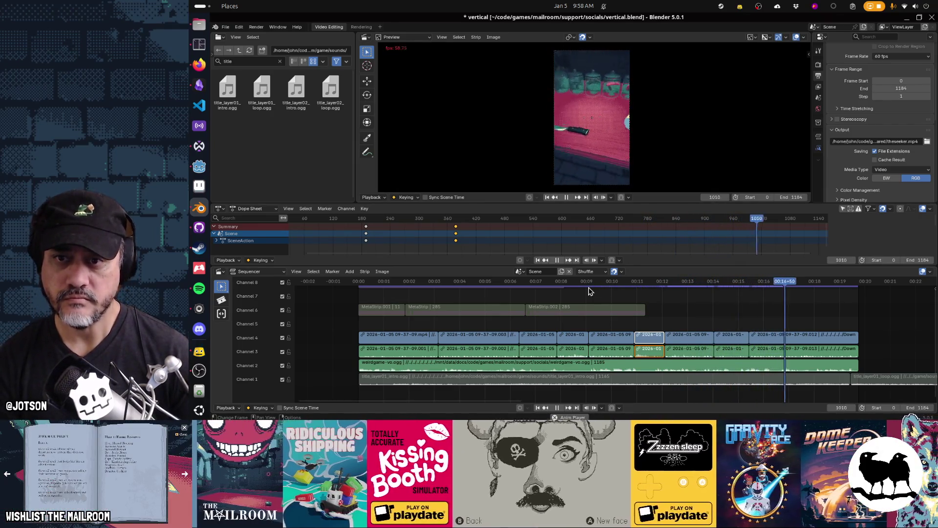
{"action": "key", "text": "space"}
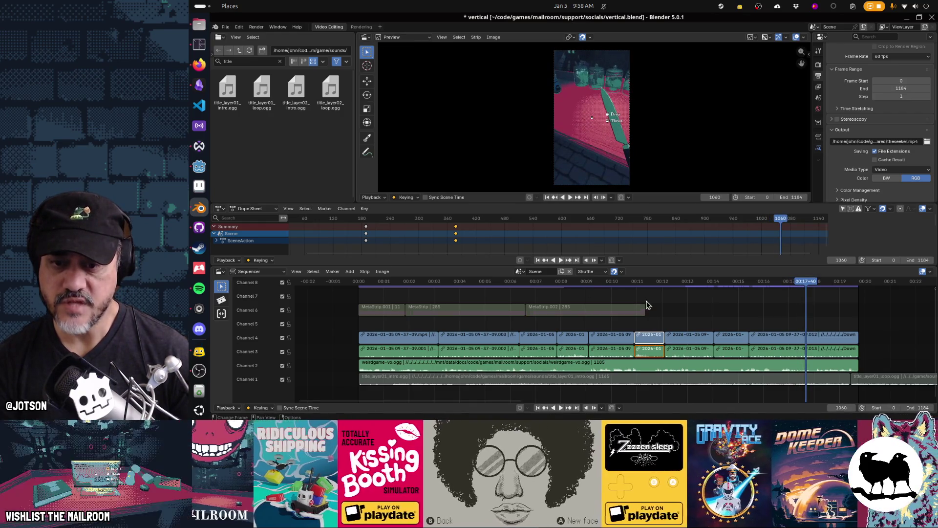
{"action": "key", "text": "ctrl+z"}
{"action": "key", "text": "ctrl+z"}
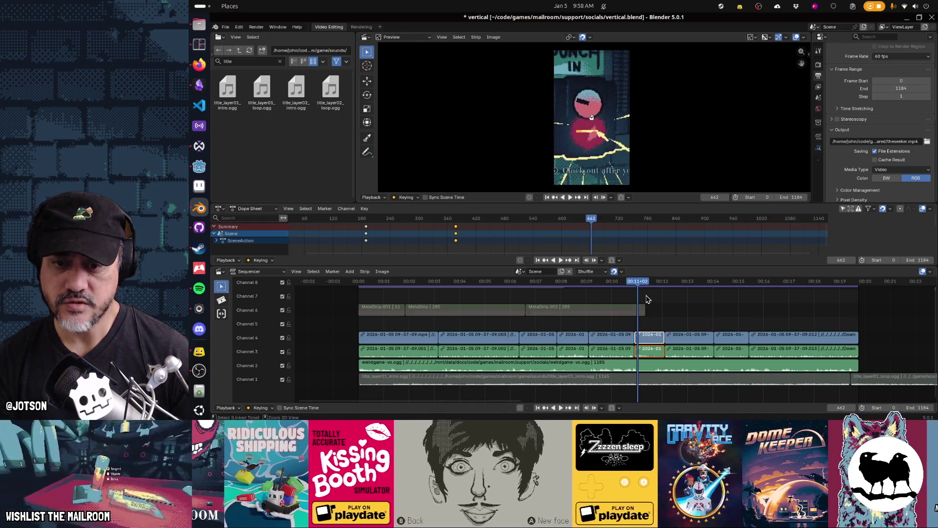
{"action": "key", "text": "ctrl+z"}
{"action": "key", "text": "ctrl+z"}
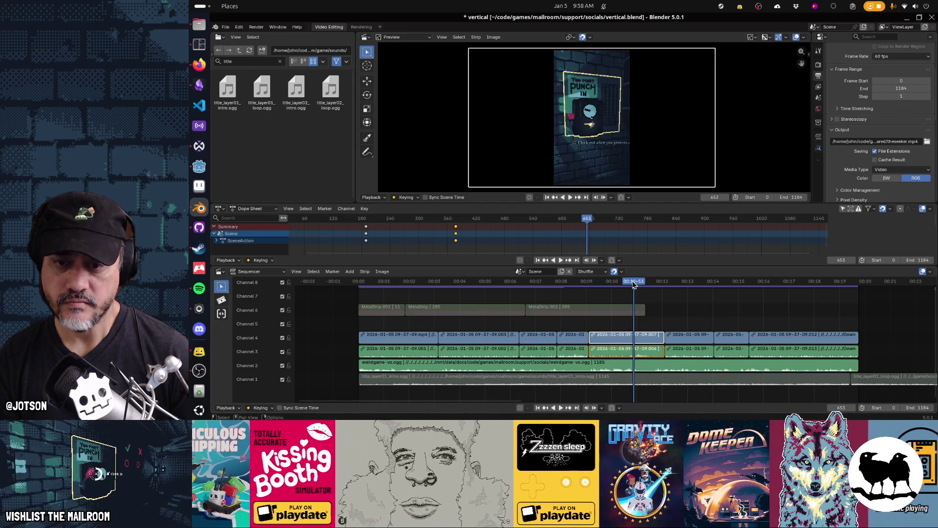
Play the edit back for review from just before the cut, then stop playback.
{"action": "left_click_drag", "start_coordinate": [630, 285], "coordinate": [624, 285]}
{"action": "key", "text": "space"}
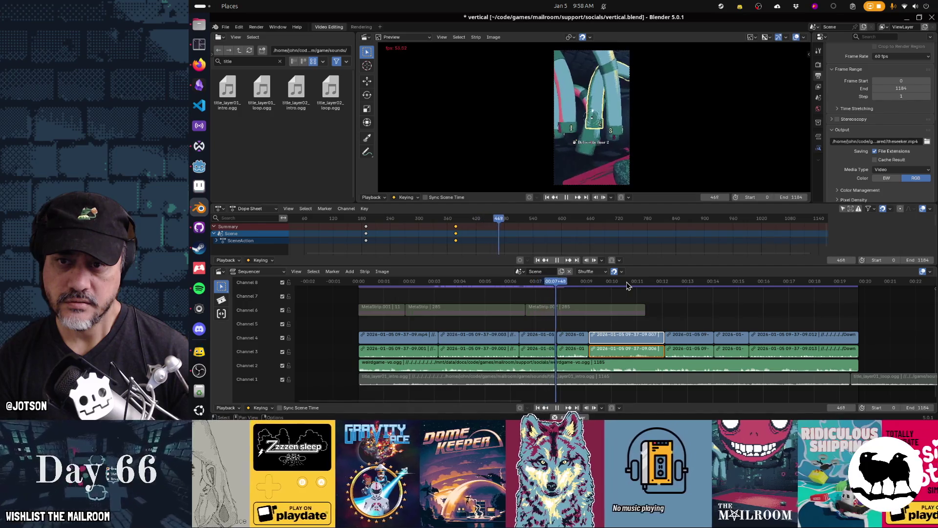
{"action": "key", "text": "space"}
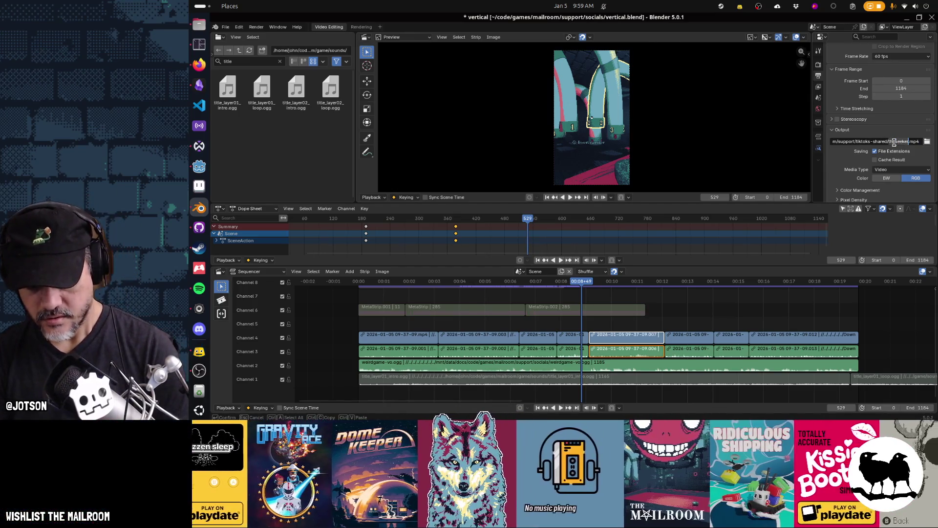
Set the output file to weird-vo.mp4 in tiktoks-shared and render the animation.
{"action": "type", "text": "rd-vo"}
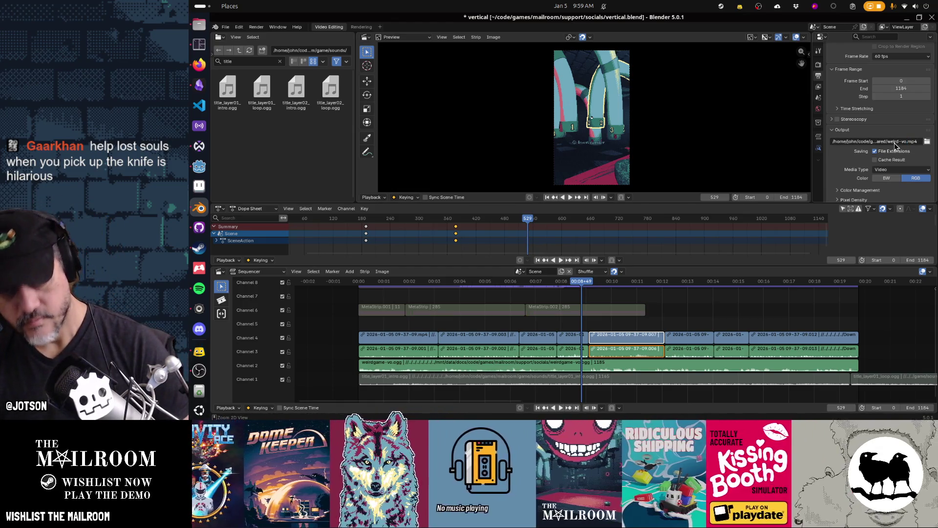
{"action": "key", "text": "ctrl+F12"}
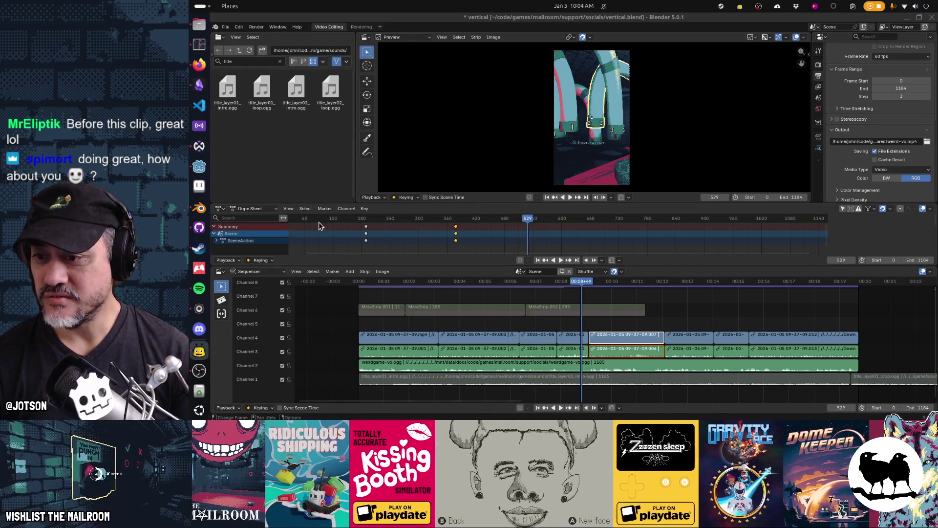
Return the playhead to frame 0 at the start of the edit.
{"action": "left_click", "coordinate": [360, 282]}
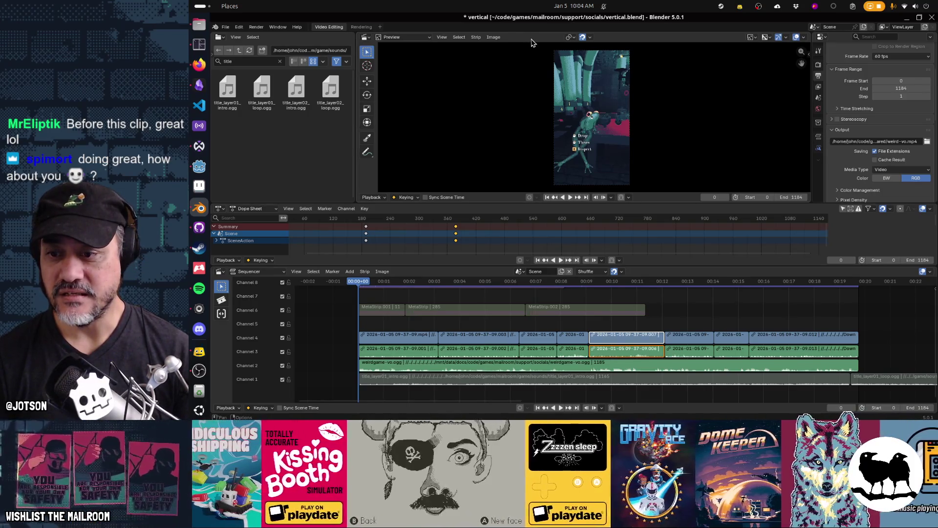
Play the edit from frame 0 with the preview maximized, then restore the Video Editing layout.
{"action": "key", "text": "space"}
{"action": "key", "text": "ctrl+space"}
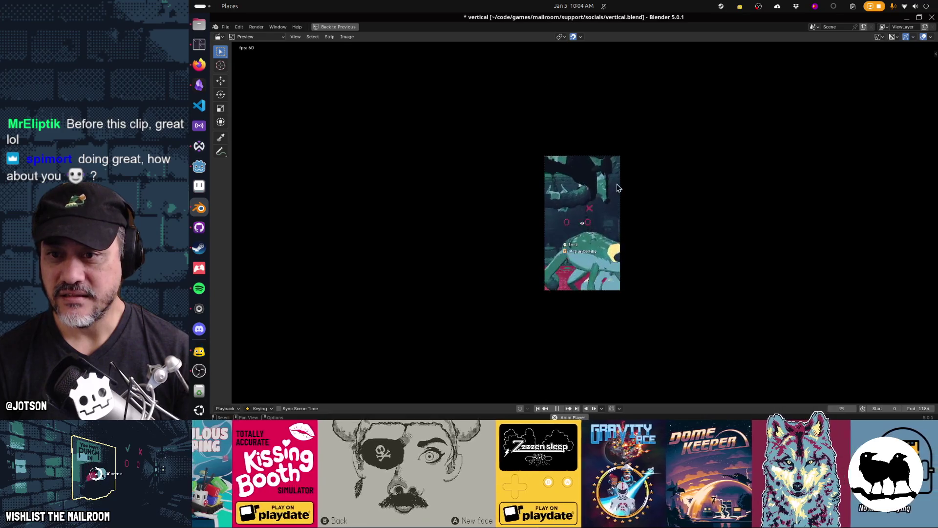
{"action": "scroll", "coordinate": [617, 188], "scroll_direction": "up", "scroll_amount": 2}
{"action": "scroll", "coordinate": [618, 187], "scroll_direction": "up", "scroll_amount": 3}
{"action": "scroll", "coordinate": [616, 184], "scroll_direction": "down", "scroll_amount": 1}
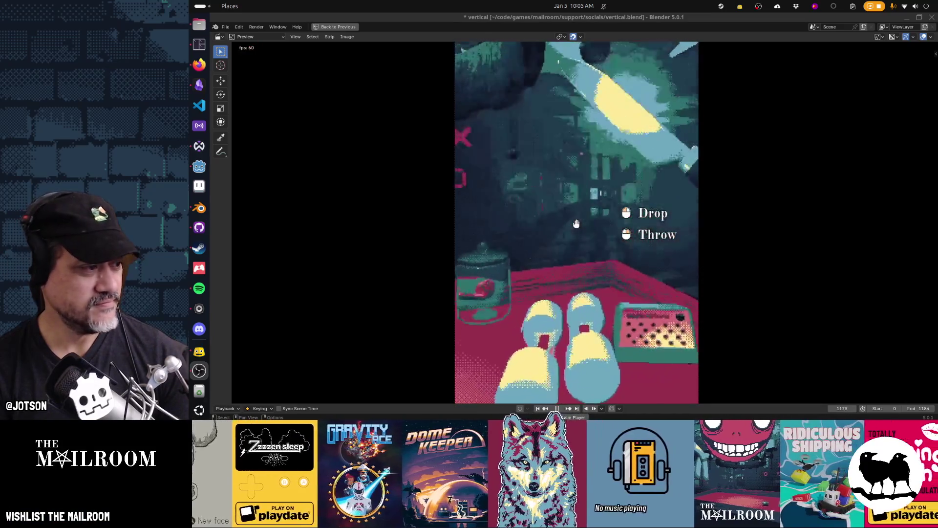
{"action": "left_click", "coordinate": [810, 230]}
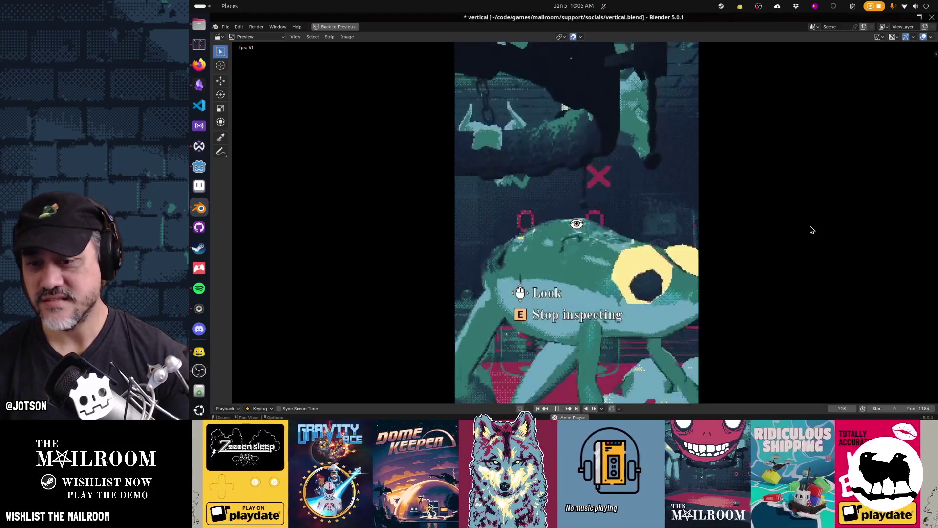
{"action": "key", "text": "ctrl+space"}
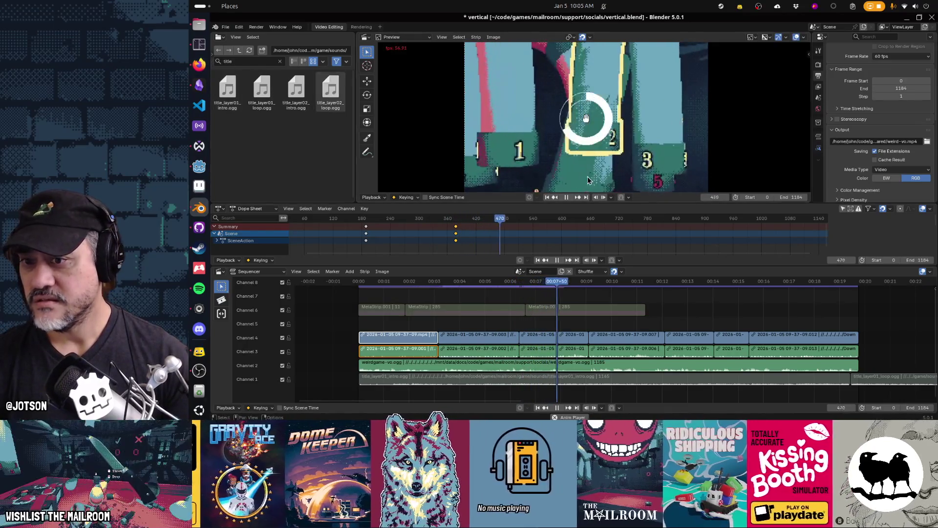
Pause playback at frame 530, then switch over to Firefox and another open app.
{"action": "key", "text": "space"}
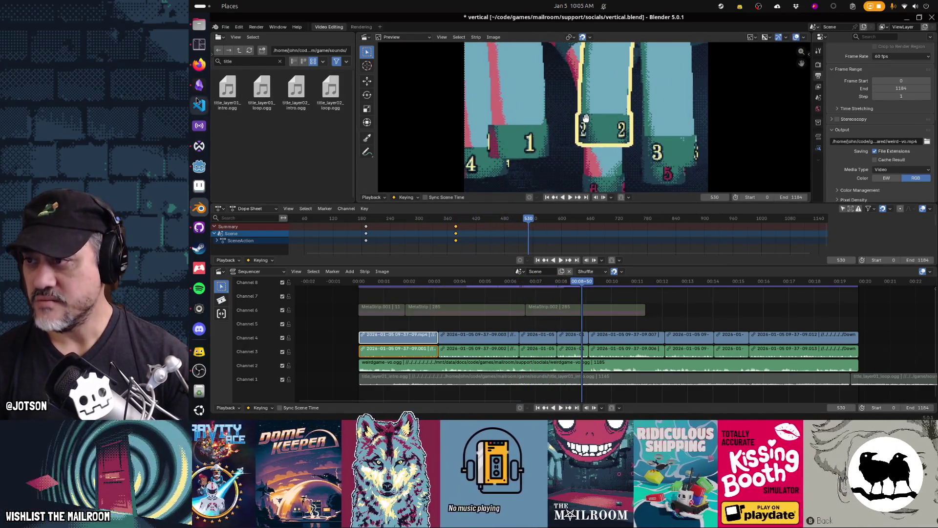
{"action": "left_click", "coordinate": [197, 68]}
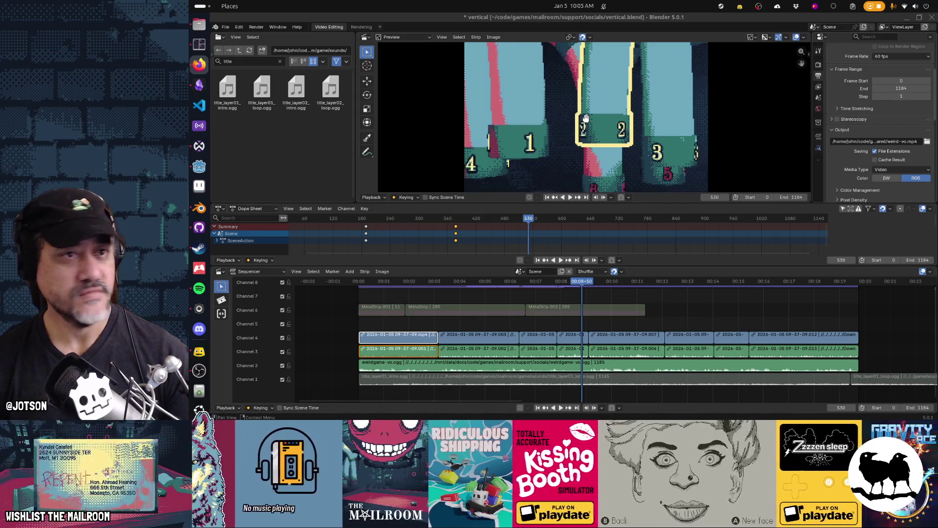
{"action": "key", "text": "alt+Tab"}
{"action": "key", "text": "alt+Tab"}
{"action": "key", "text": "alt+Tab"}
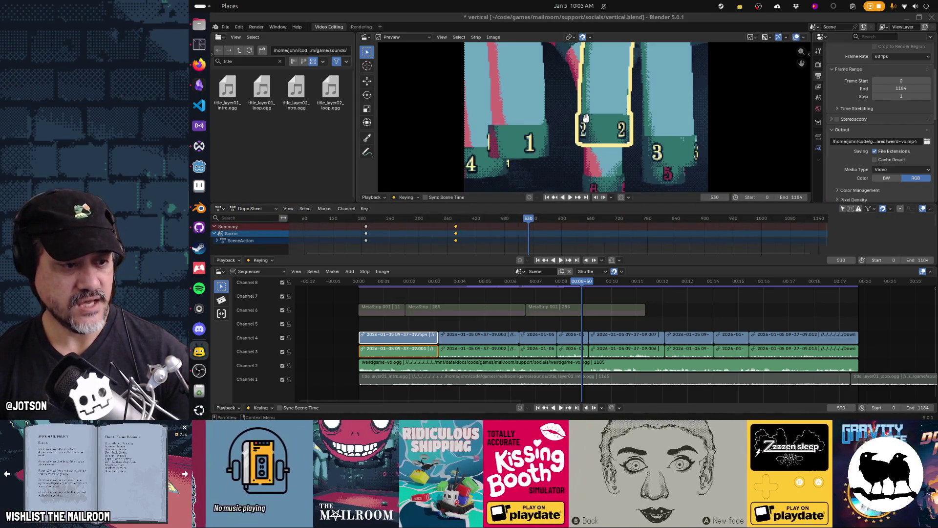